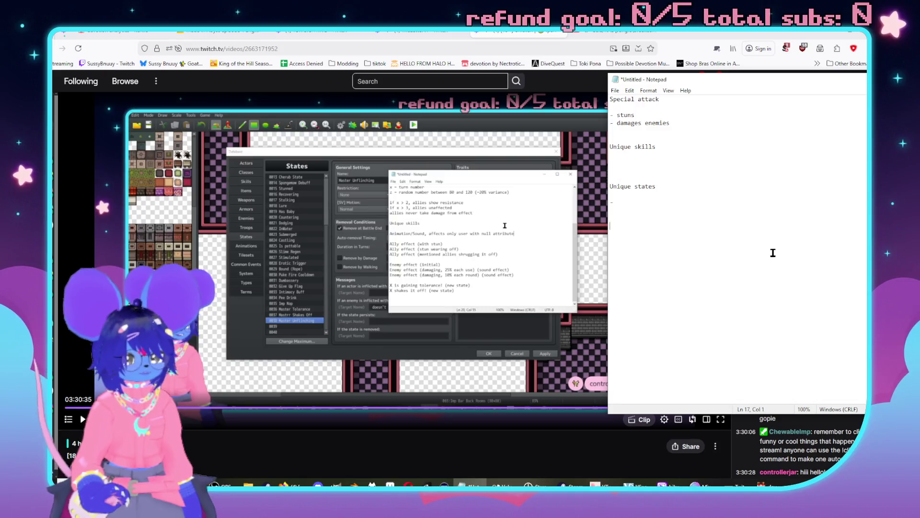
- Delete the Unique skills and Unique states lines and begin a new line with 'if x'
{"action": "mouse_move", "coordinate": [755, 254]}
{"action": "left_mouse_down"}
{"action": "mouse_move", "coordinate": [668, 126]}
{"action": "mouse_move", "coordinate": [620, 143]}
{"action": "left_mouse_up"}
{"action": "key", "text": "BackSpace"}
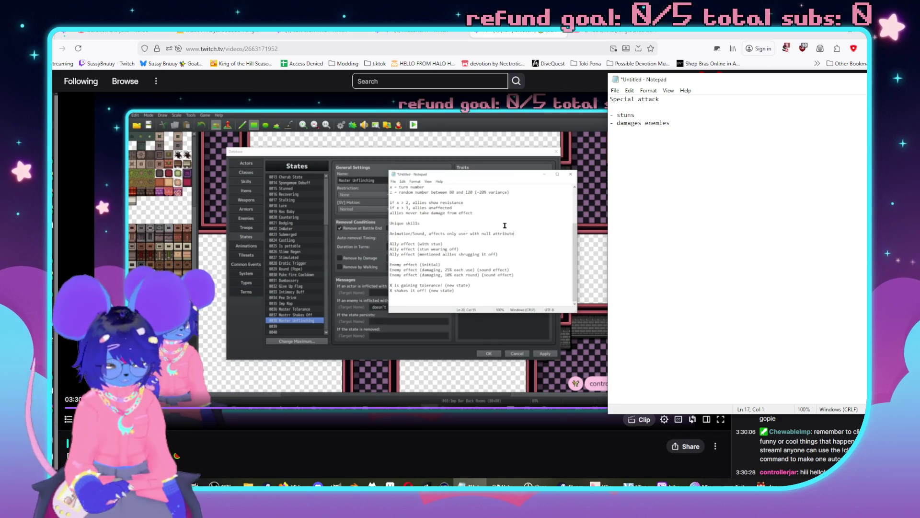
{"action": "type", "text": "if x >"}
{"action": "key", "text": "F1"}
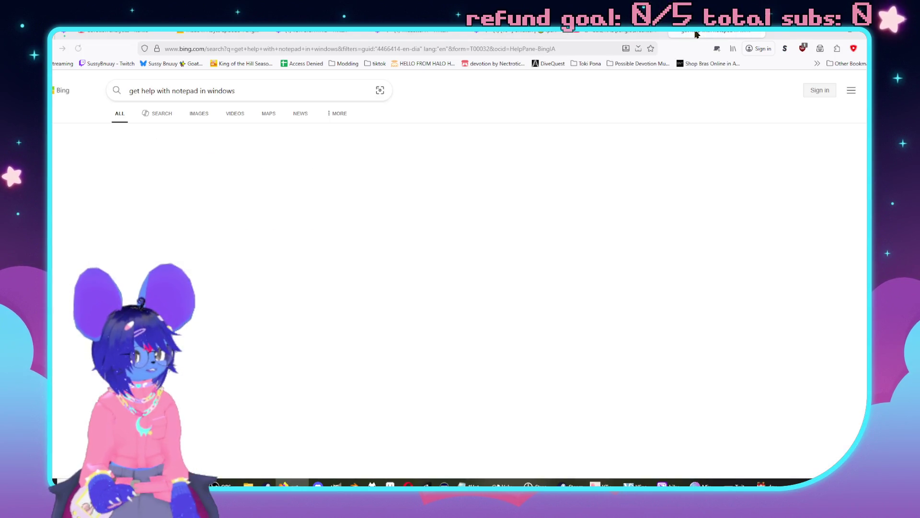
{"action": "left_click", "coordinate": [517, 33]}
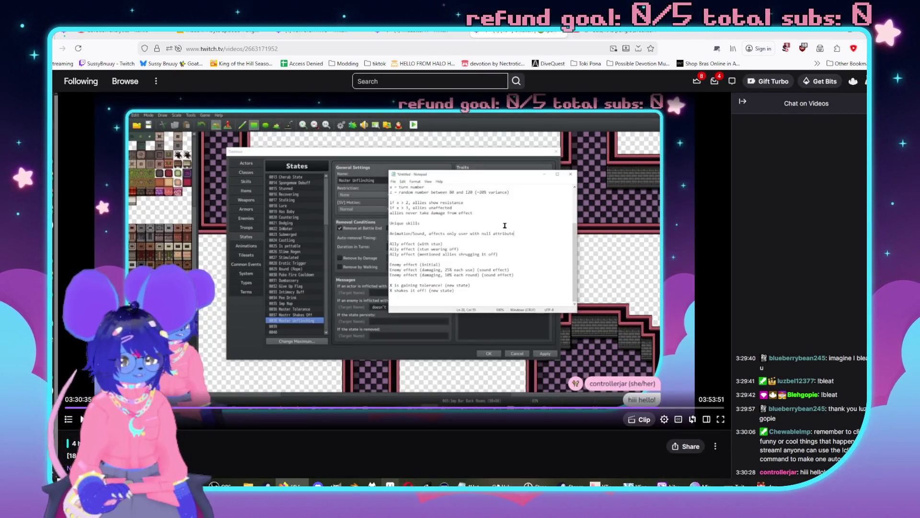
- Add ally rules: x > 2 show resistance, x > 3 unaffected, never take damage from effect
{"action": "left_click", "coordinate": [471, 483]}
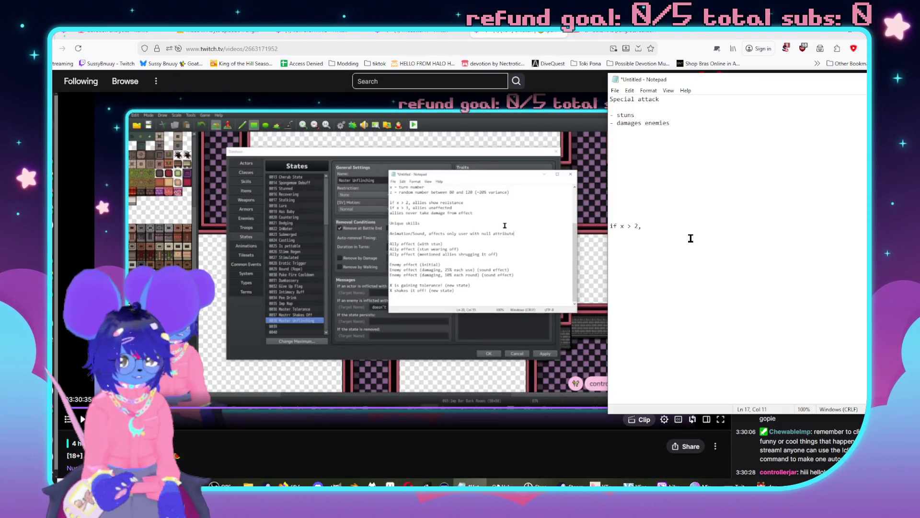
{"action": "type", "text": "allies"}
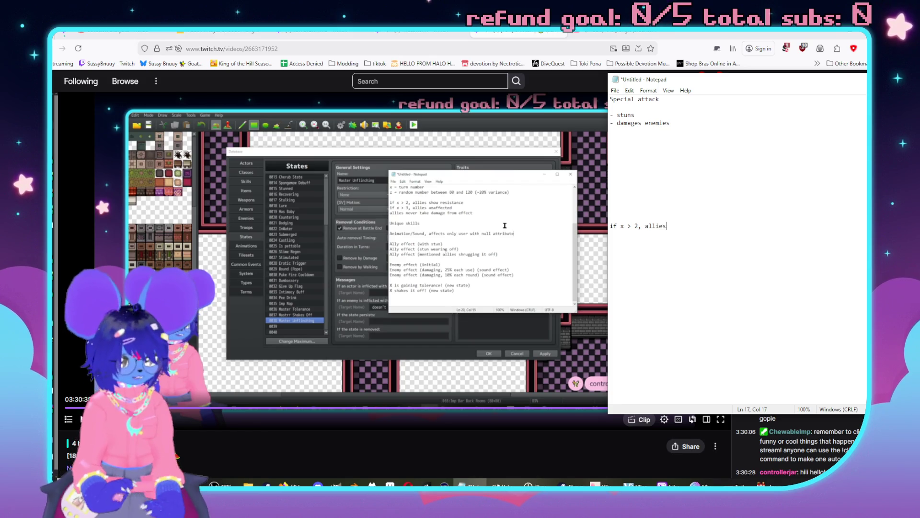
{"action": "type", "text": " show resistance"}
{"action": "key", "text": "Return"}
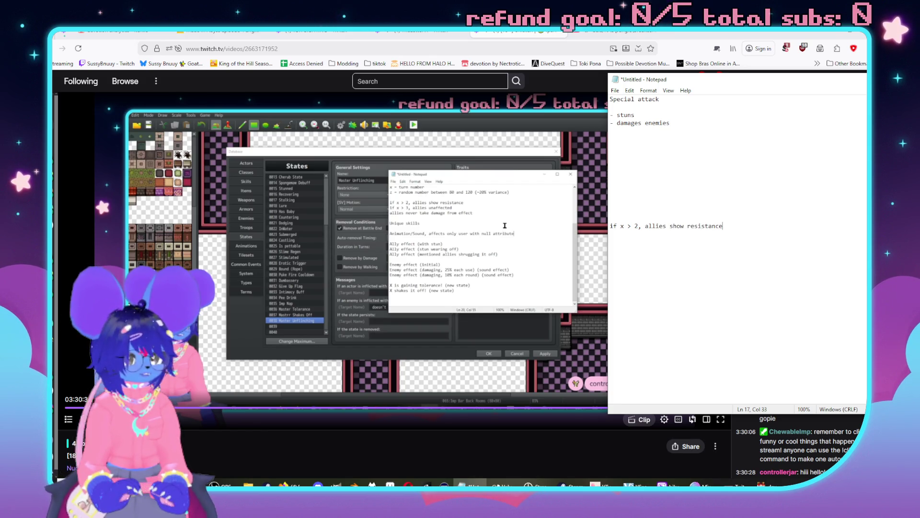
{"action": "type", "text": "ifx >"}
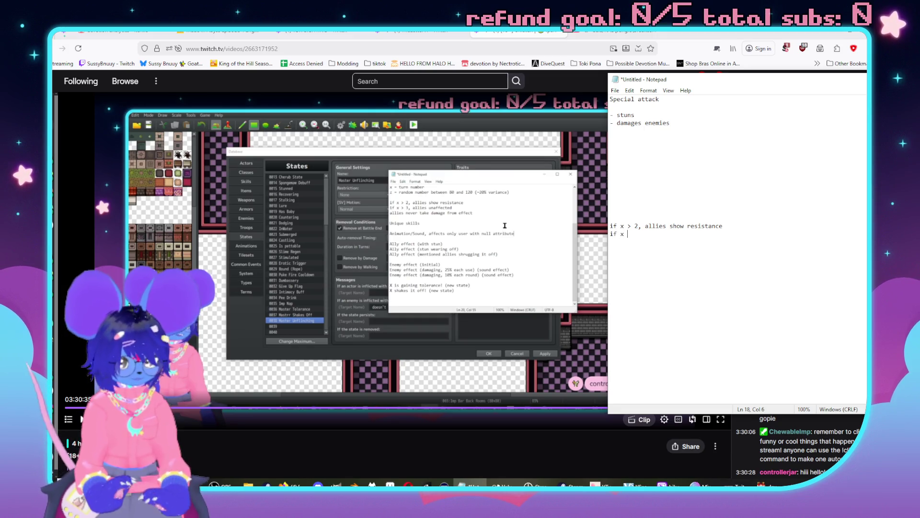
{"action": "type", "text": " 3 "}
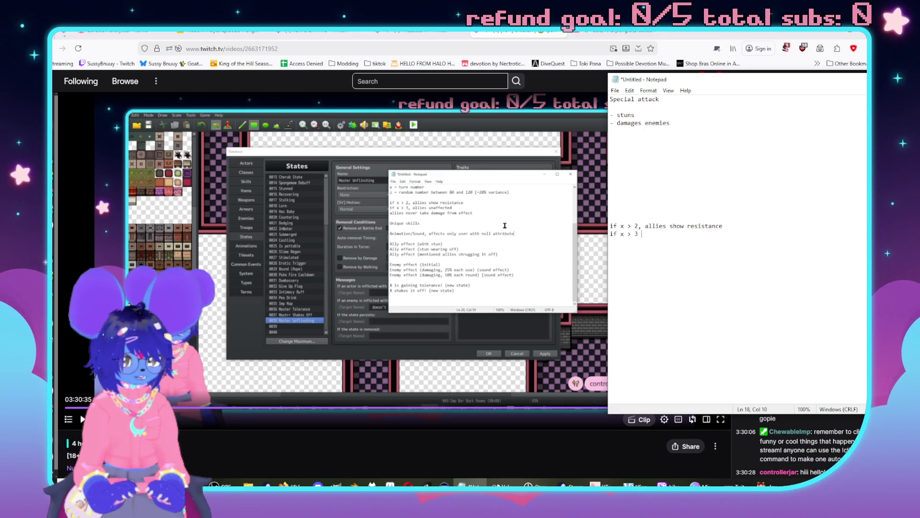
{"action": "type", "text": "allies u"}
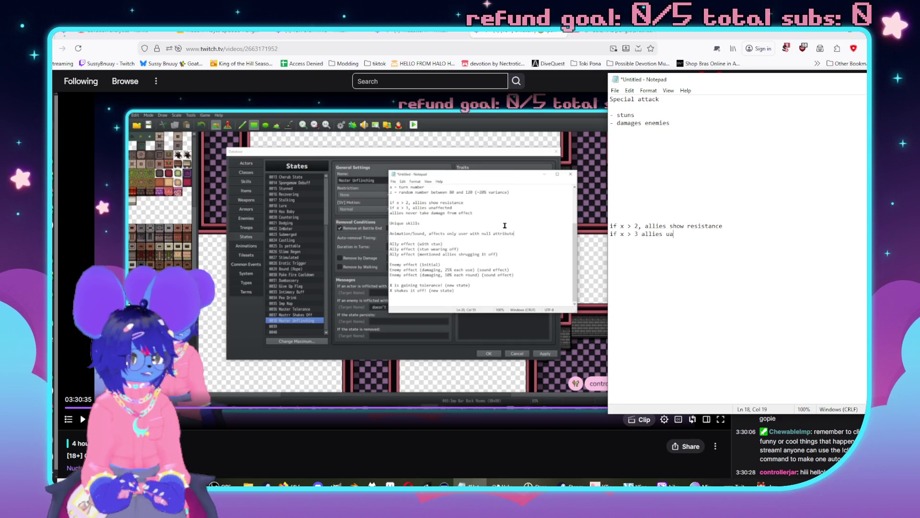
{"action": "type", "text": "naffected"}
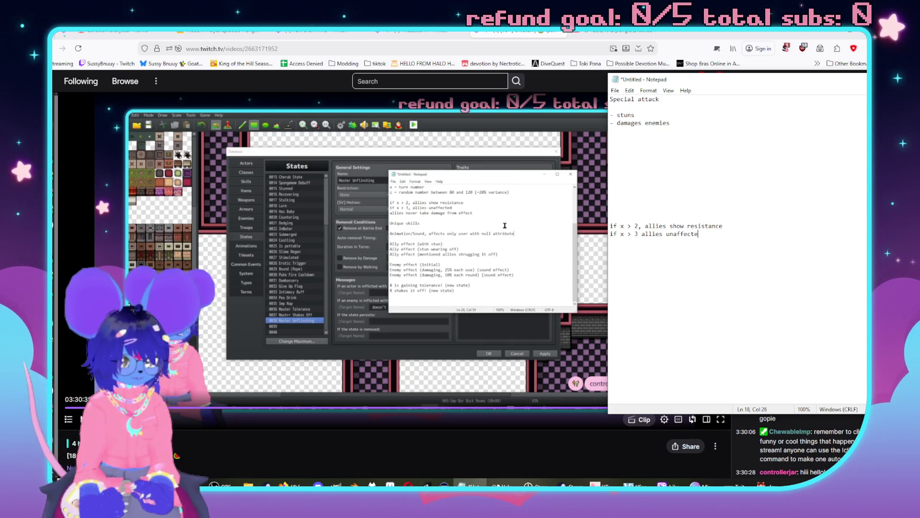
{"action": "key", "text": "Return"}
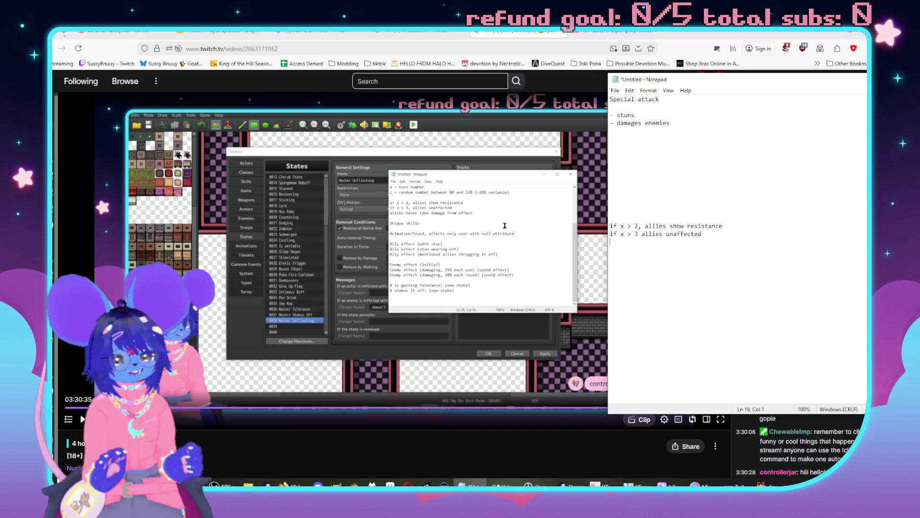
{"action": "type", "text": "allie"}
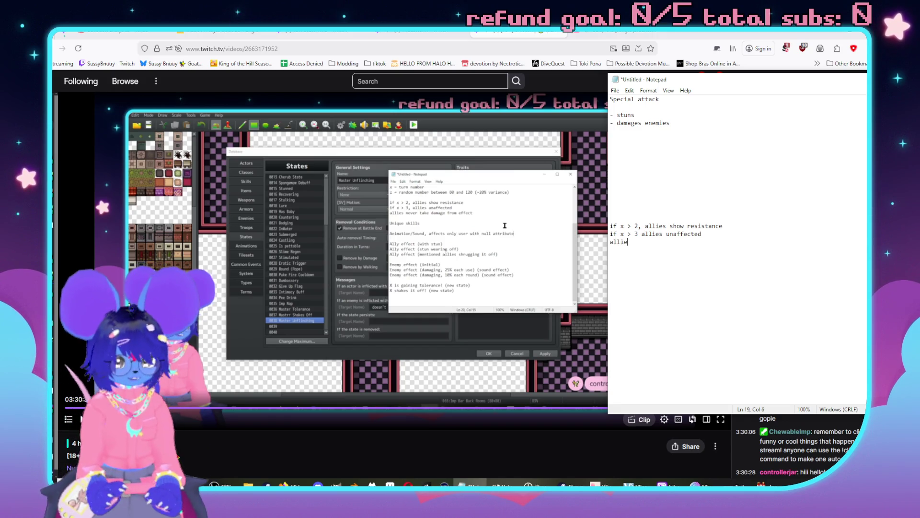
{"action": "type", "text": "s never take da"}
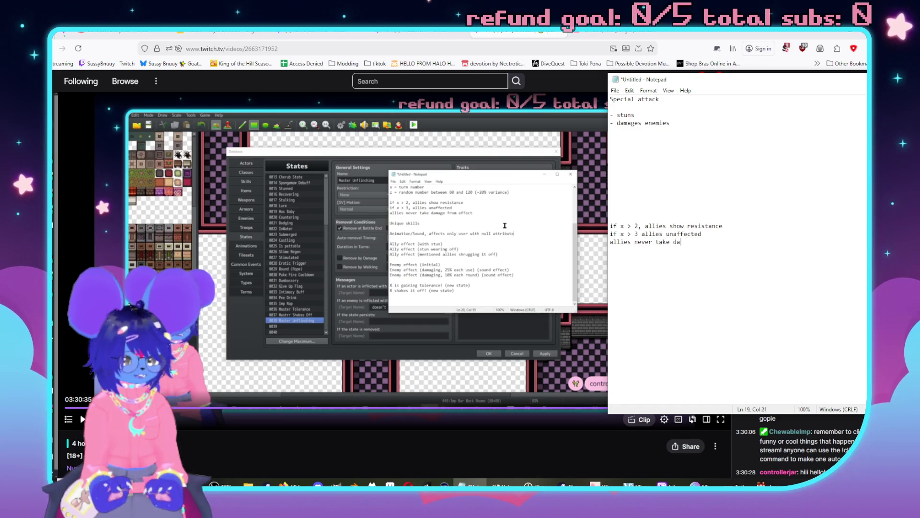
{"action": "type", "text": "mage from effectr"}
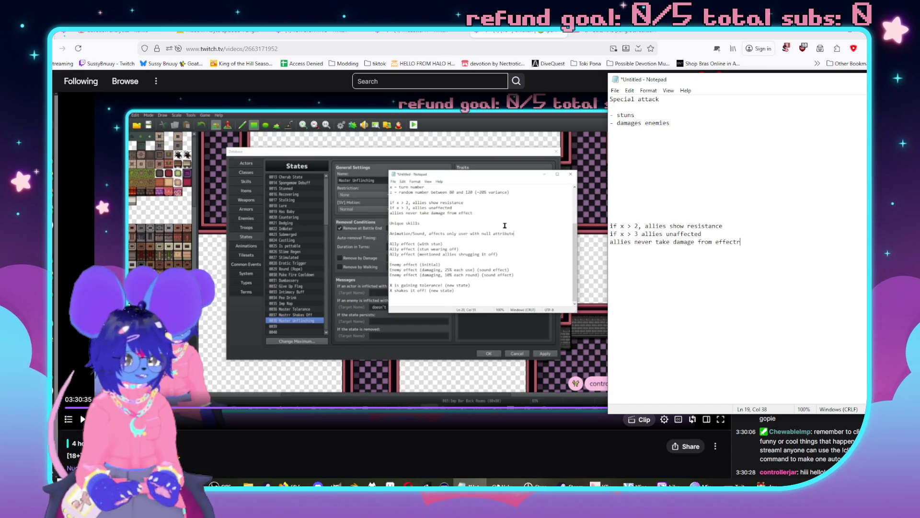
{"action": "key", "text": "BackSpace"}
- Add a 'Unique skills' heading with the animation/sound only affecting users with null state line
{"action": "type", "text": "Uni"}
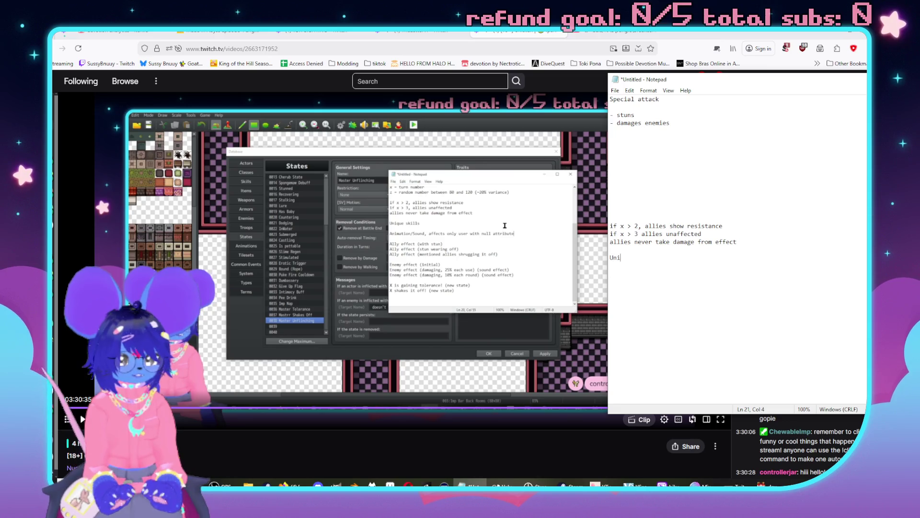
{"action": "type", "text": "que skills"}
{"action": "key", "text": "Return"}
{"action": "key", "text": "Return"}
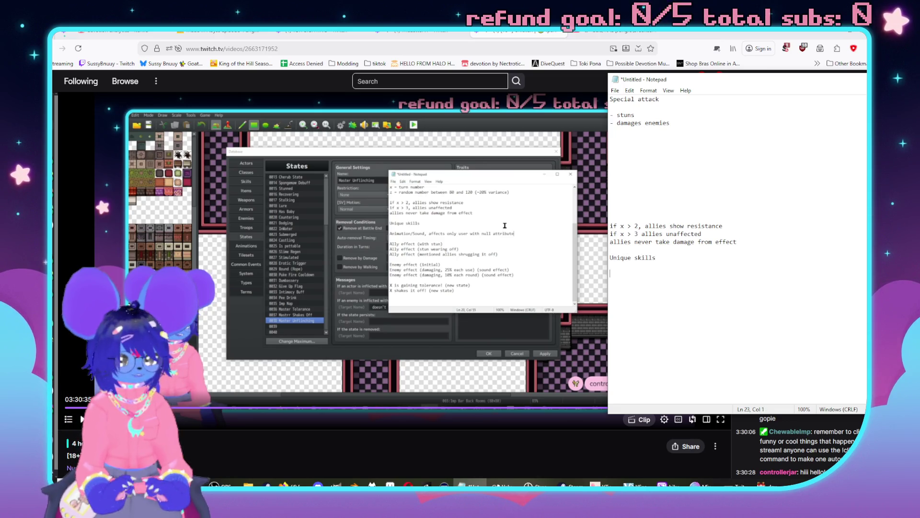
{"action": "type", "text": "animation"}
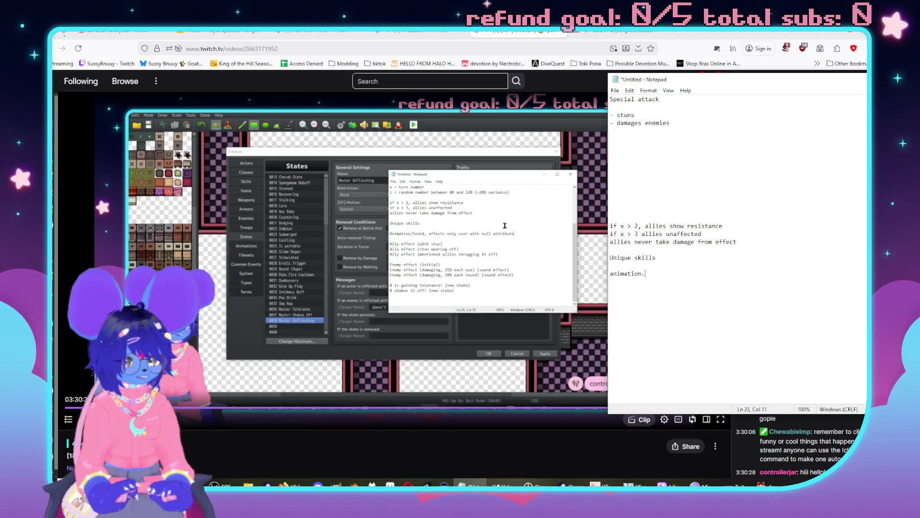
{"action": "type", "text": "/sound, affects only user with null s"}
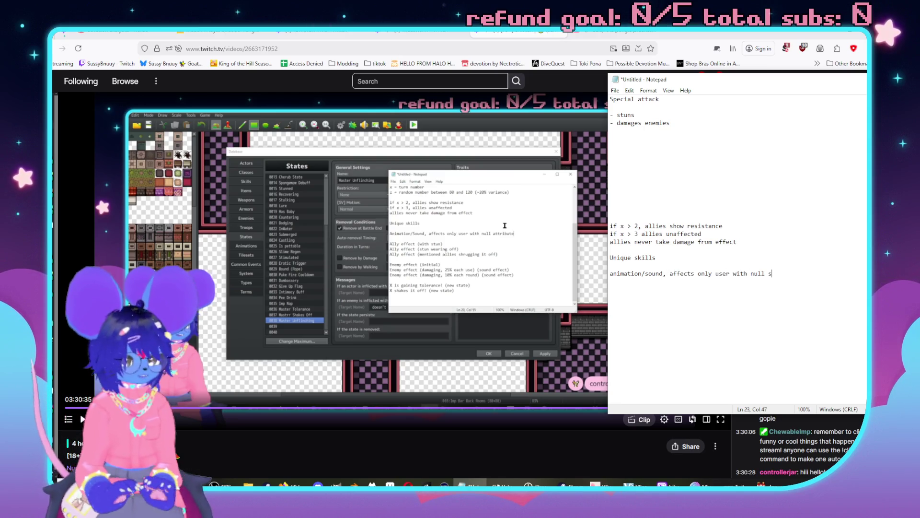
{"action": "type", "text": "tate"}
{"action": "key", "text": "Return"}
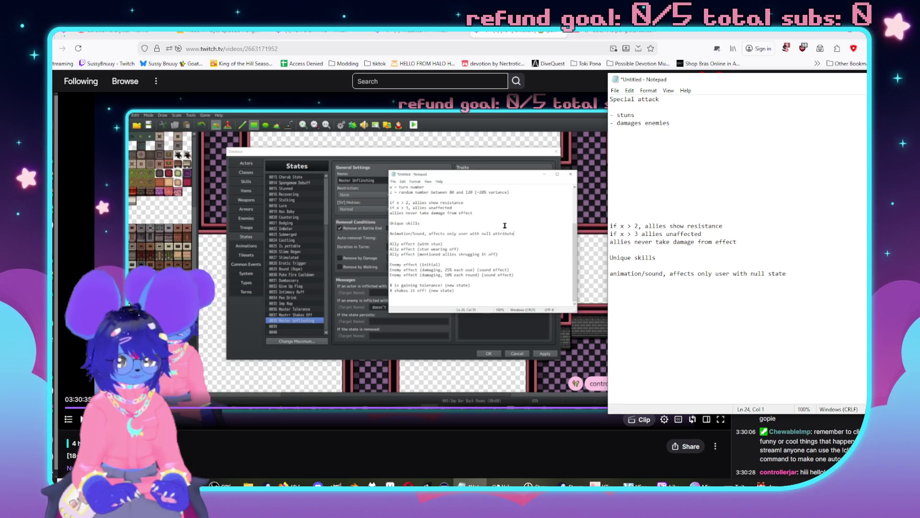
- Add Ally effect lines for stun wearing off and allies shrugging it off, plus Enemy effect (just stun)
{"action": "type", "text": "Ally"}
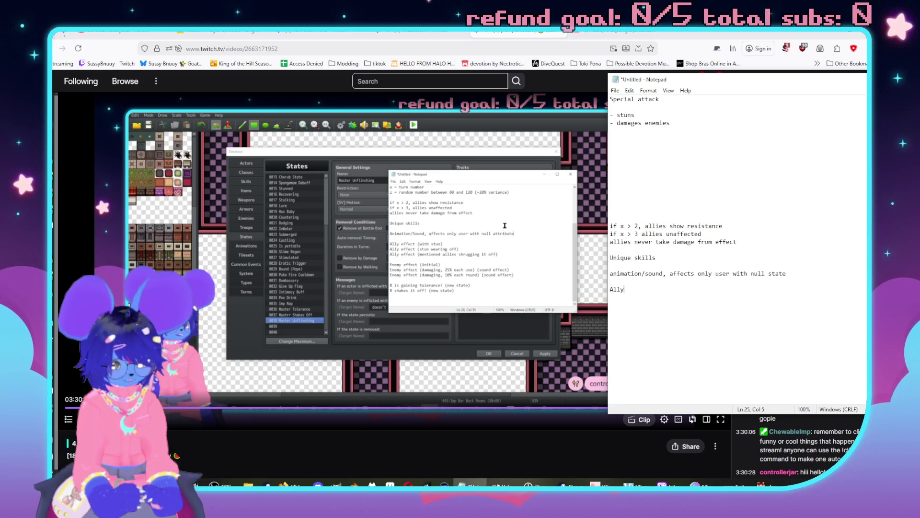
{"action": "type", "text": " effect (wi"}
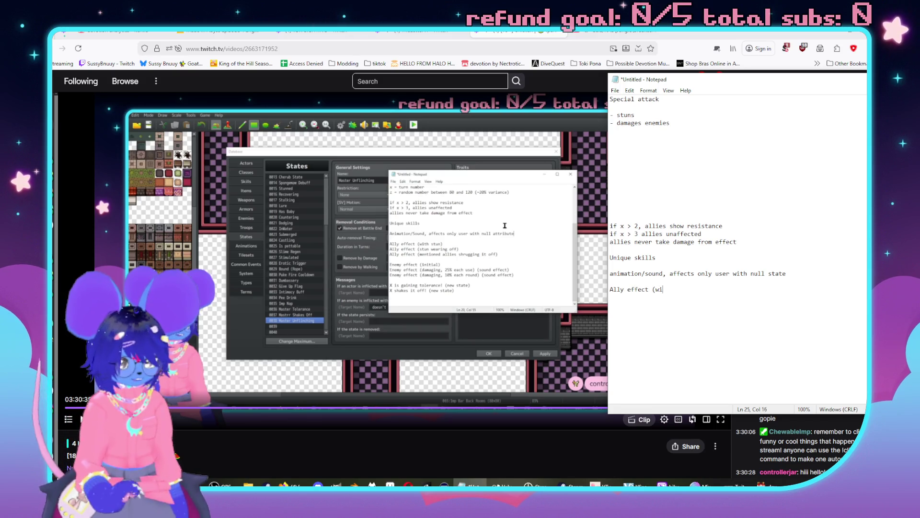
{"action": "type", "text": "thj stun"}
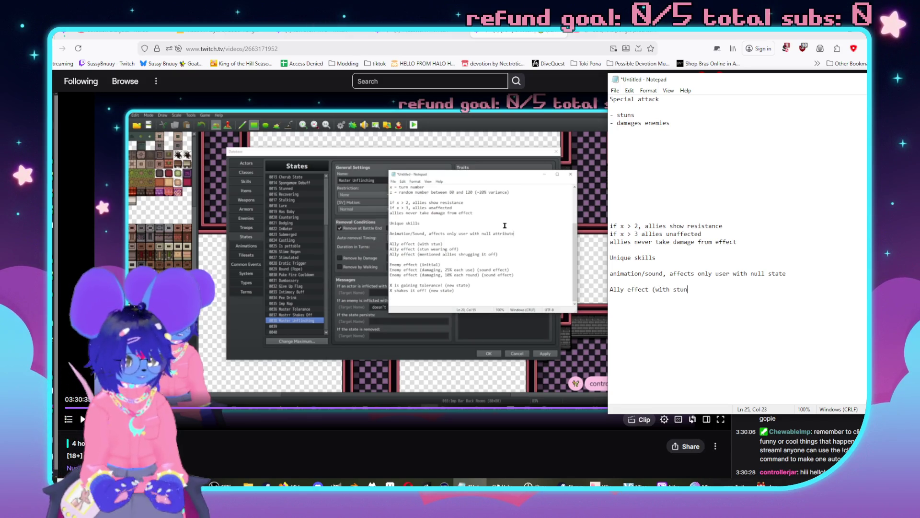
{"action": "type", "text": "lly effe"}
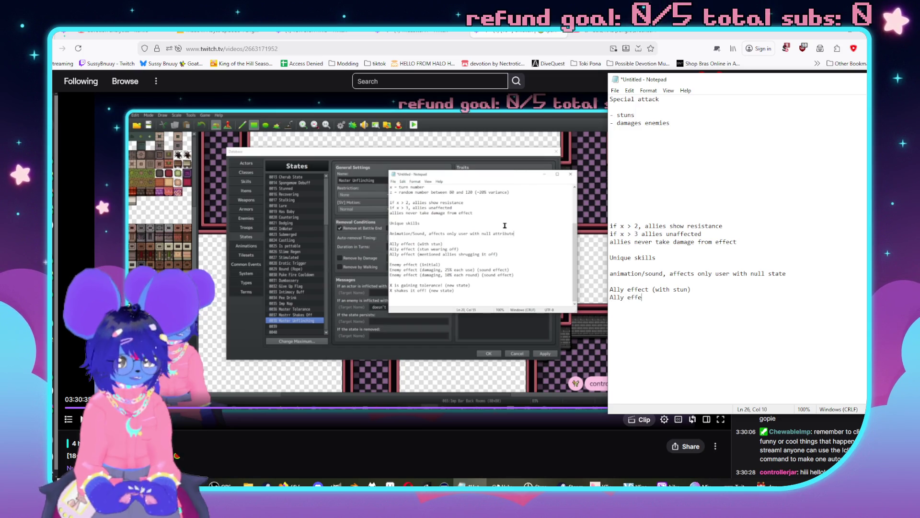
{"action": "type", "text": "ct (st"}
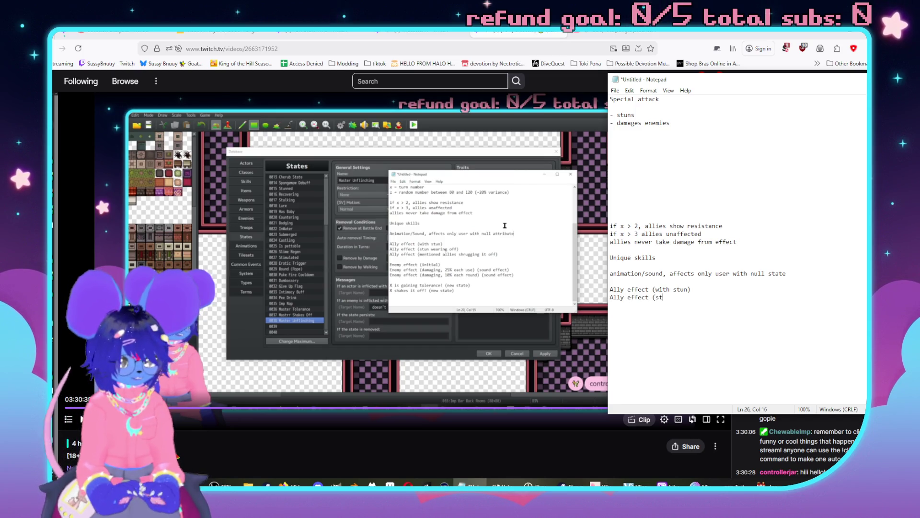
{"action": "type", "text": "un wearing off)"}
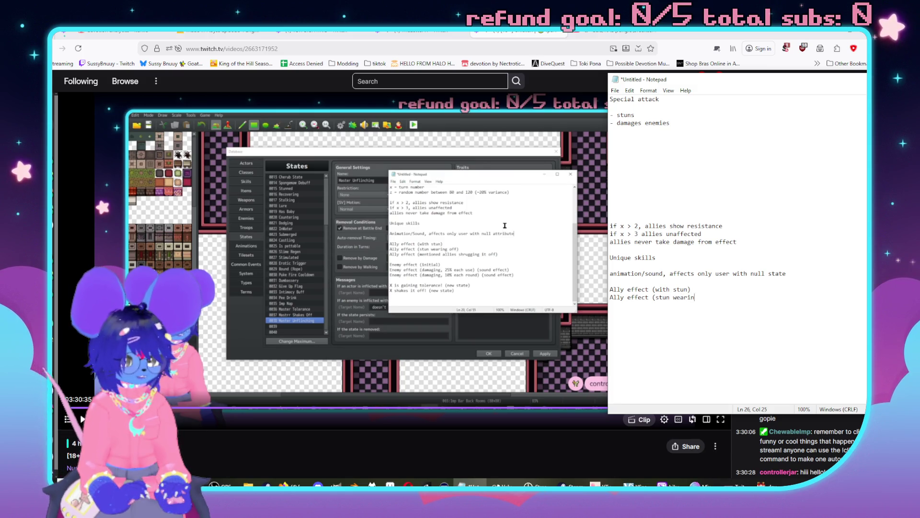
{"action": "key", "text": "Return"}
{"action": "type", "text": "Ally effect (mentio"}
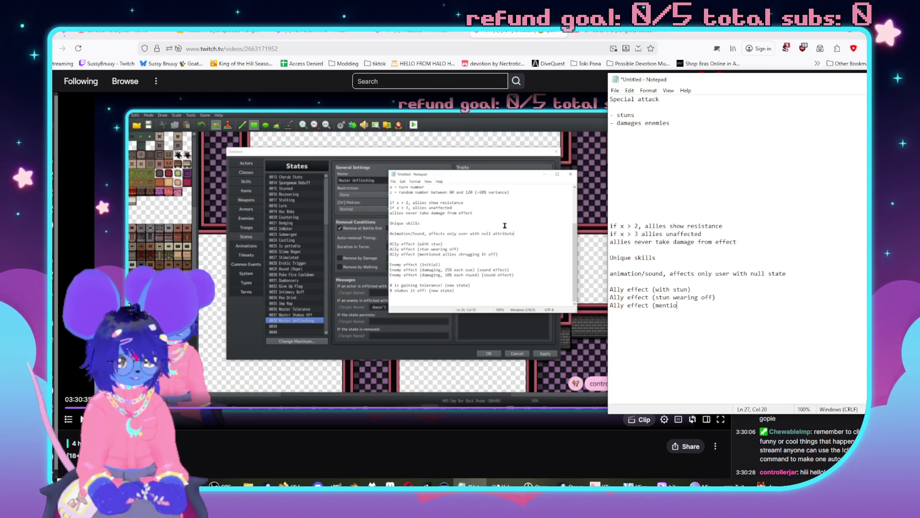
{"action": "type", "text": "ned allies shru"}
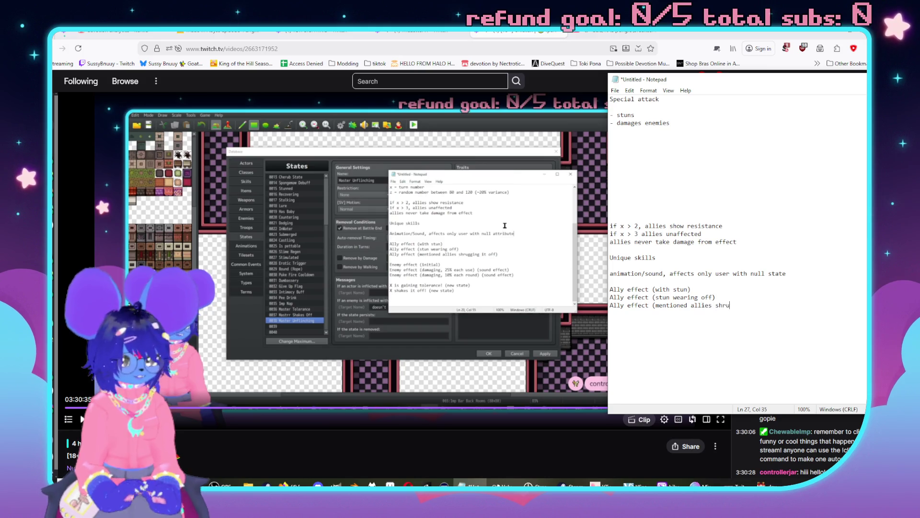
{"action": "type", "text": "gging it off)  "}
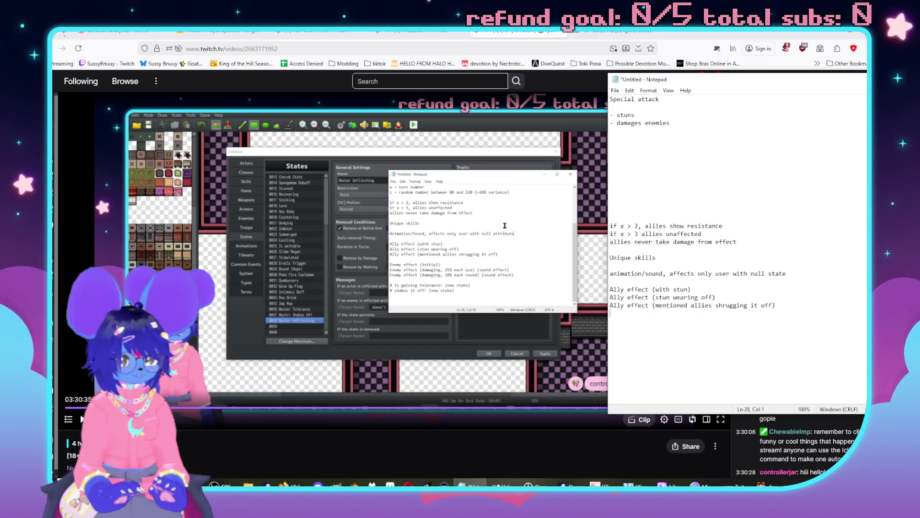
{"action": "type", "text": "Enemy effect ("}
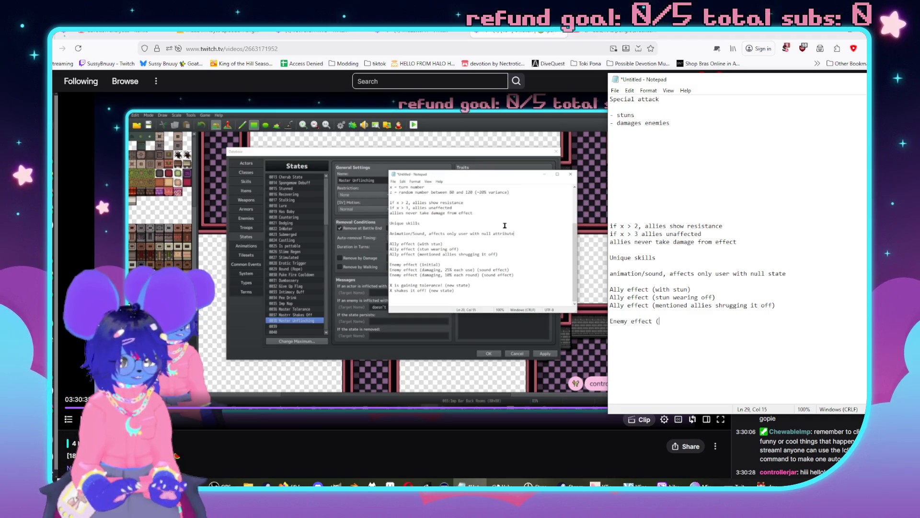
{"action": "type", "text": "just stun)"}
- Add Enemy effect lines for damaging 25% each use and 10% each round, with sound effects
{"action": "key", "text": "Return"}
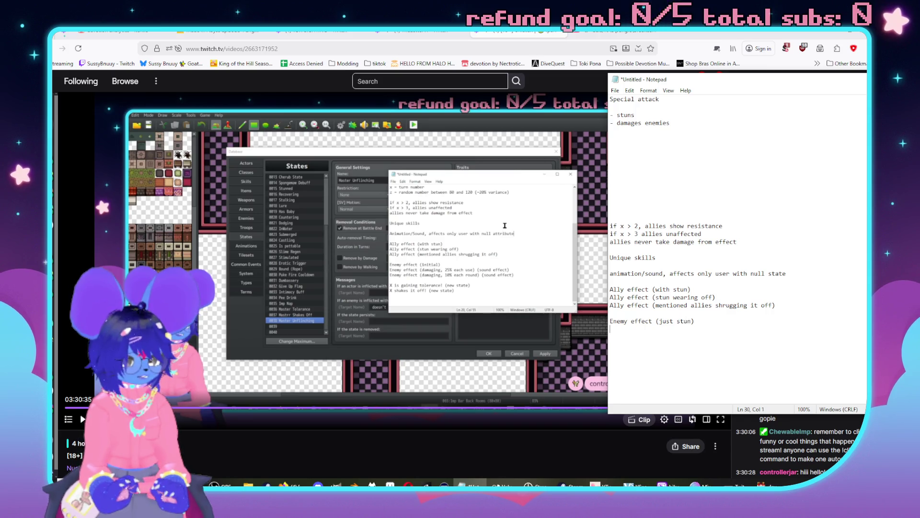
{"action": "type", "text": "Enemy effe"}
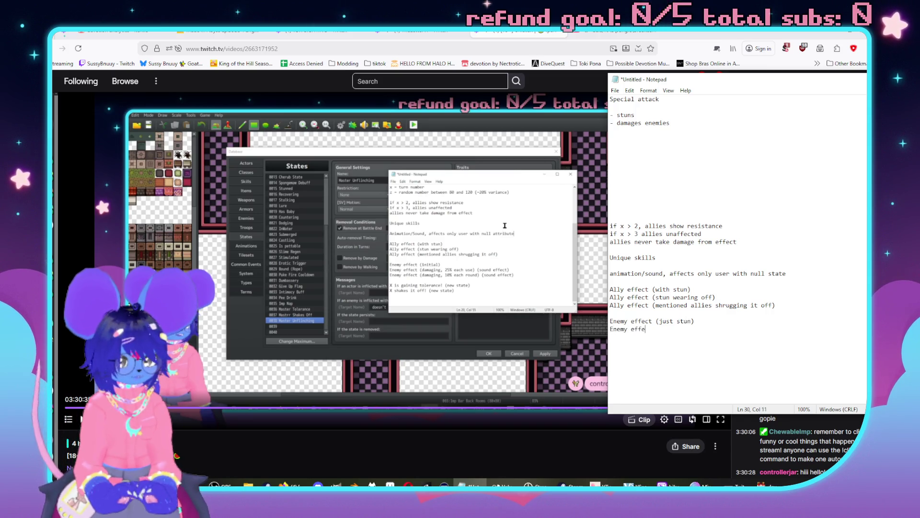
{"action": "type", "text": "ct (damag"}
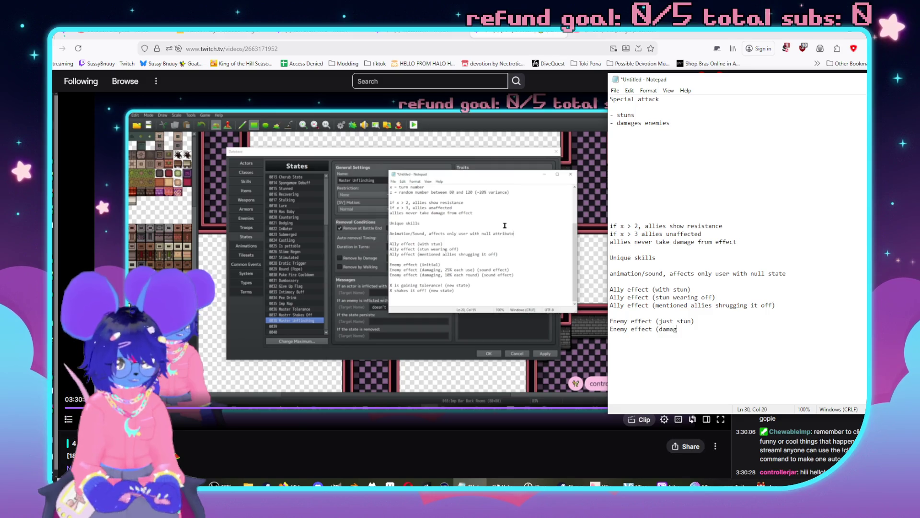
{"action": "type", "text": "ing, "}
{"action": "type", "text": "25% each use) (sound effect"}
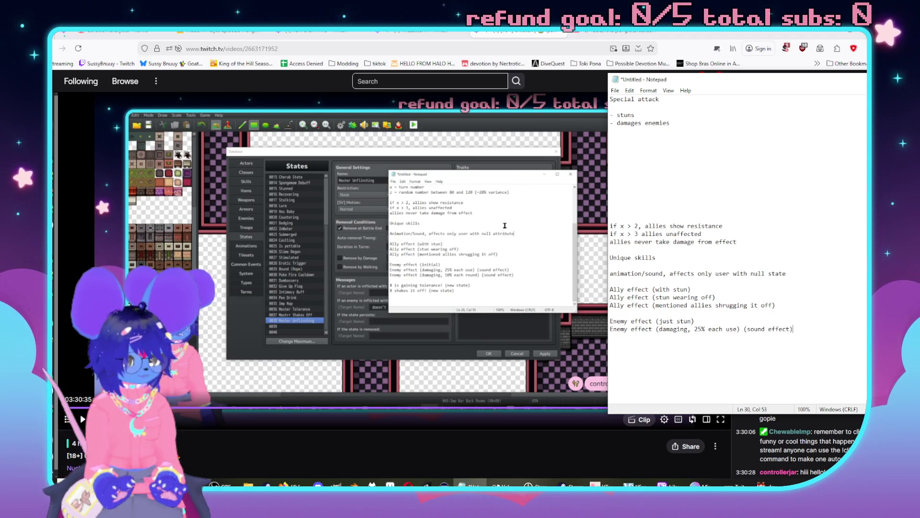
{"action": "type", "text": "nem"}
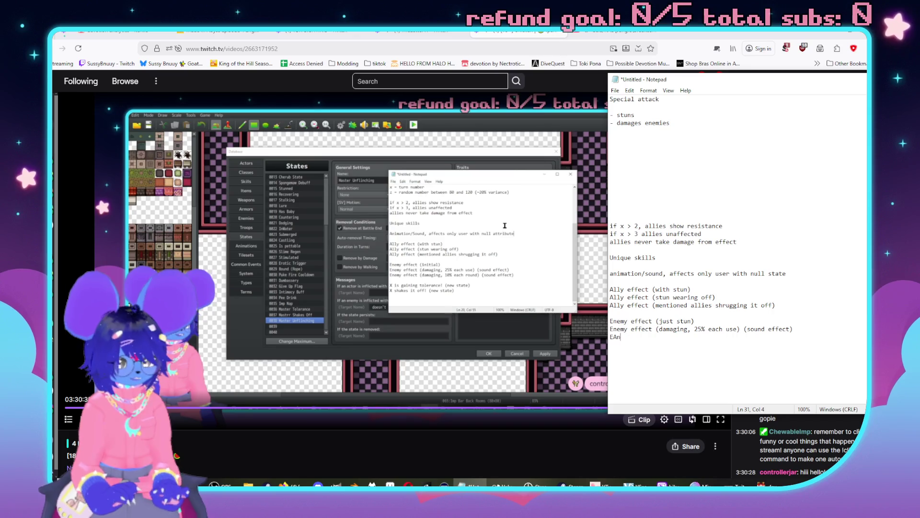
{"action": "key", "text": "BackSpace"}
{"action": "key", "text": "BackSpace"}
{"action": "type", "text": "nemy ef"}
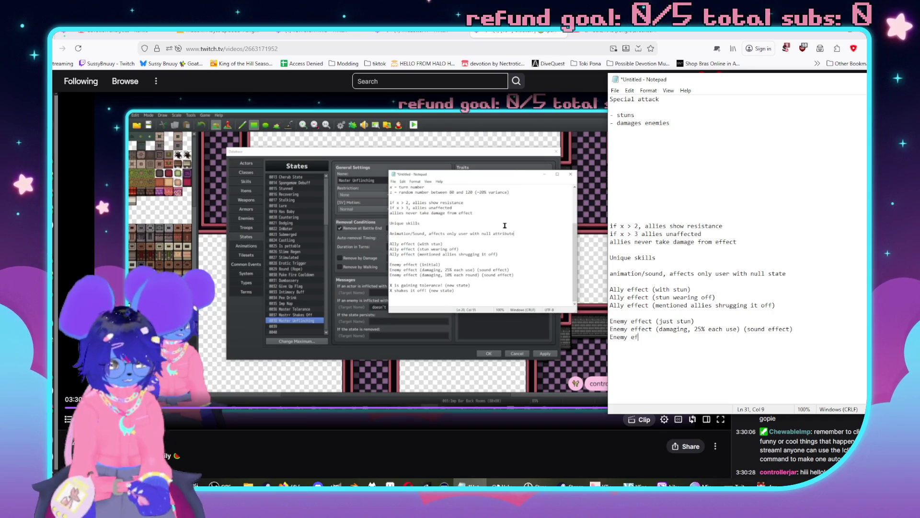
{"action": "type", "text": "fect(dama"}
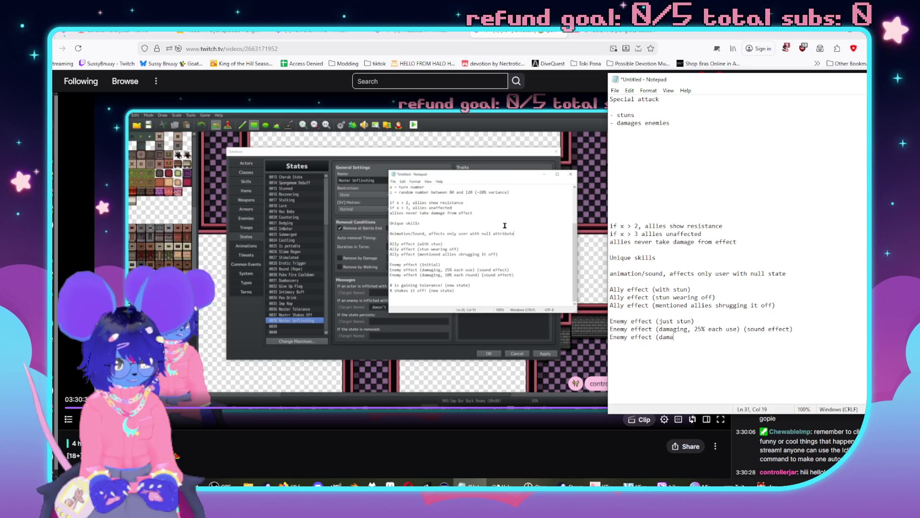
{"action": "type", "text": "ging, 10"}
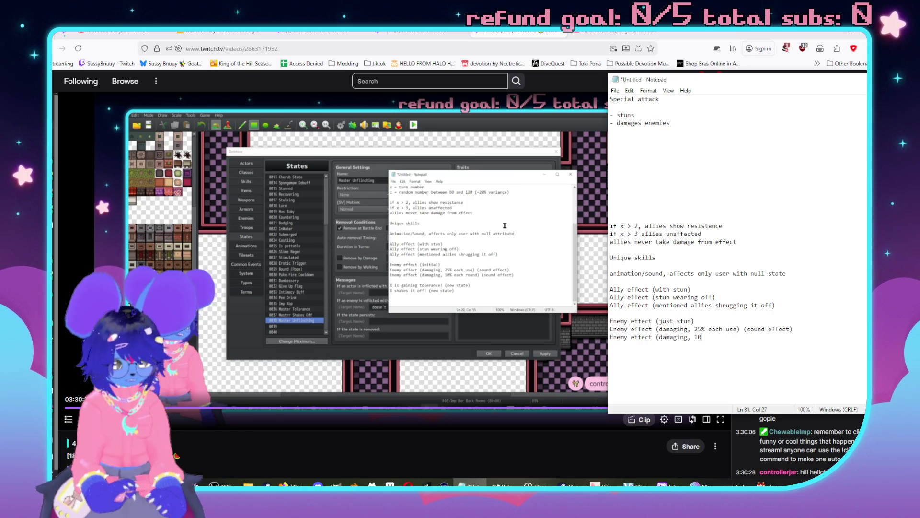
{"action": "type", "text": "% each r"}
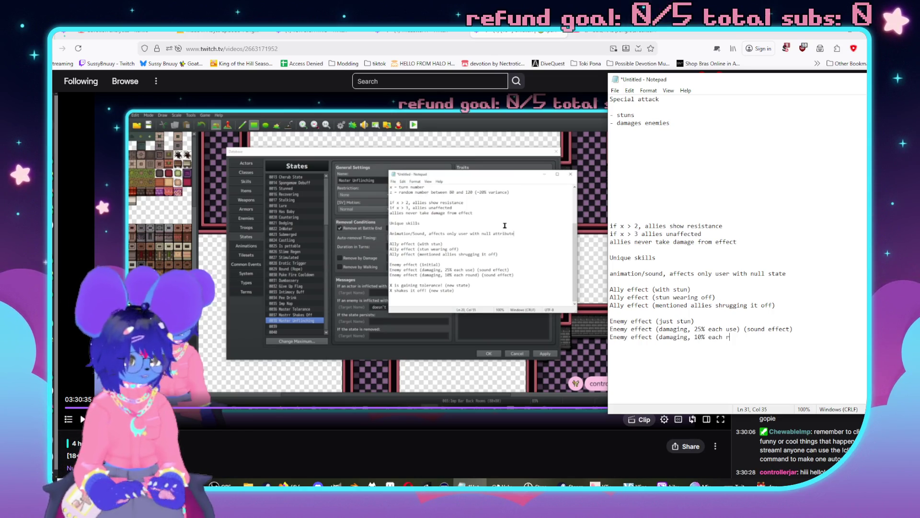
{"action": "type", "text": "ound) (soun"}
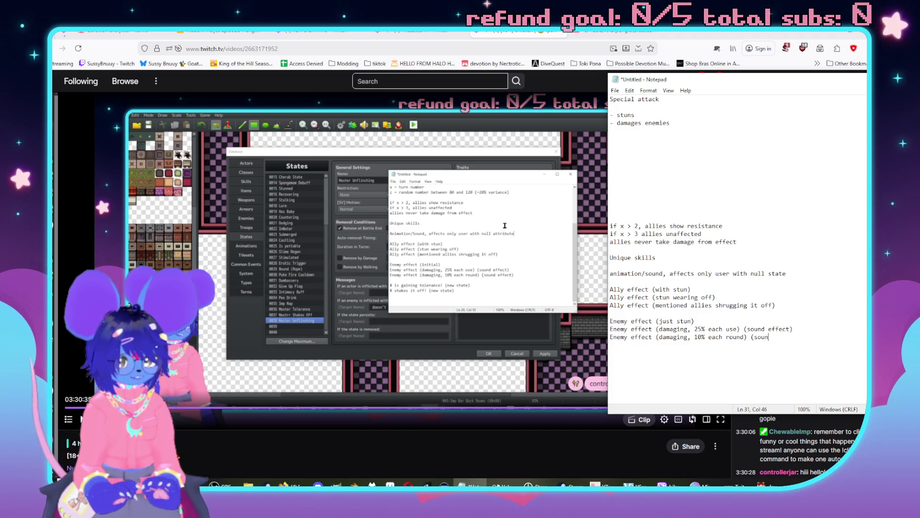
{"action": "type", "text": "d effect_"}
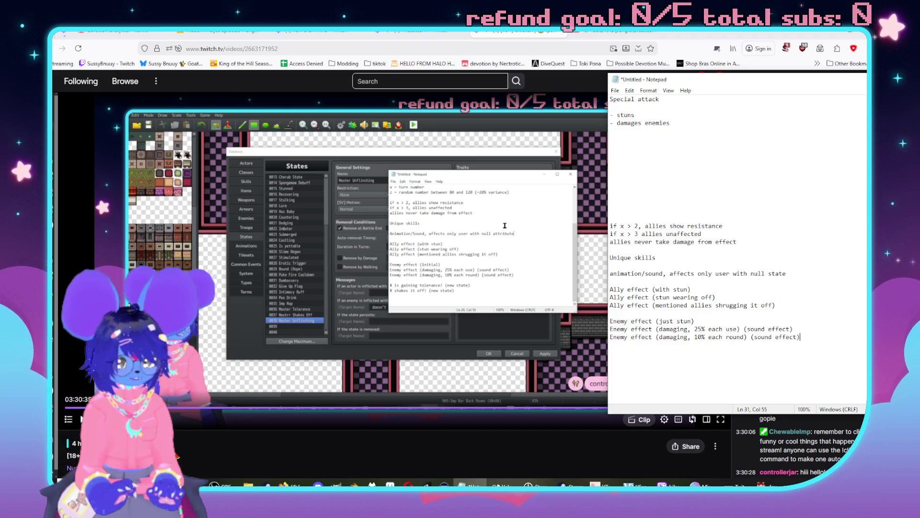
{"action": "type", "text": "is "}
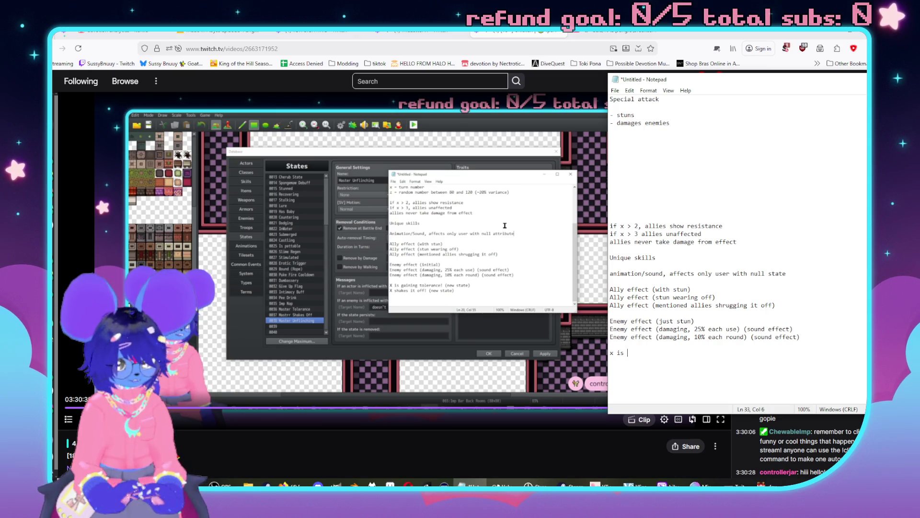
{"action": "type", "text": "gaining t"}
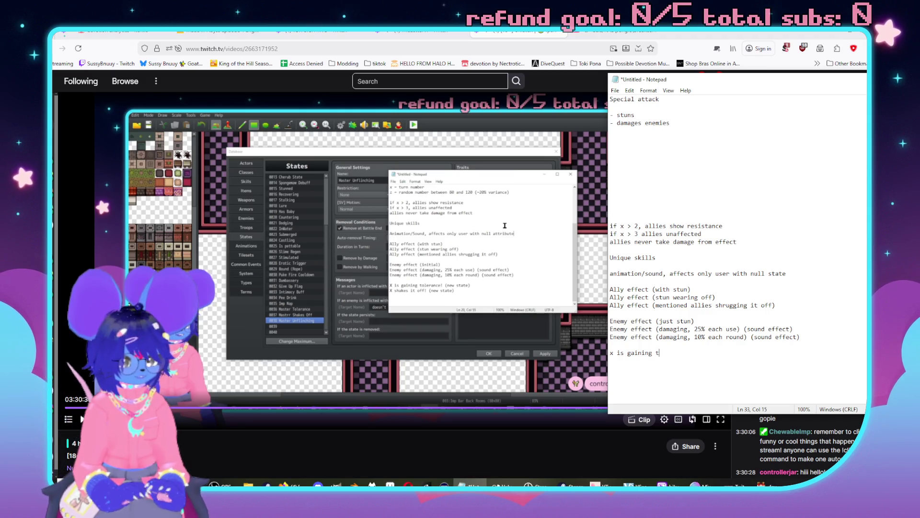
{"action": "type", "text": "9ole"}
{"action": "type", "text": "oleran"}
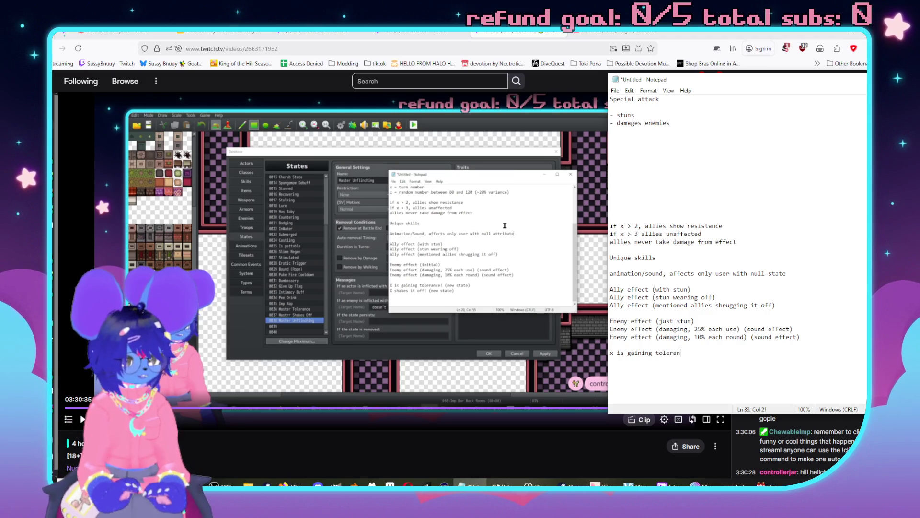
{"action": "type", "text": "!"}
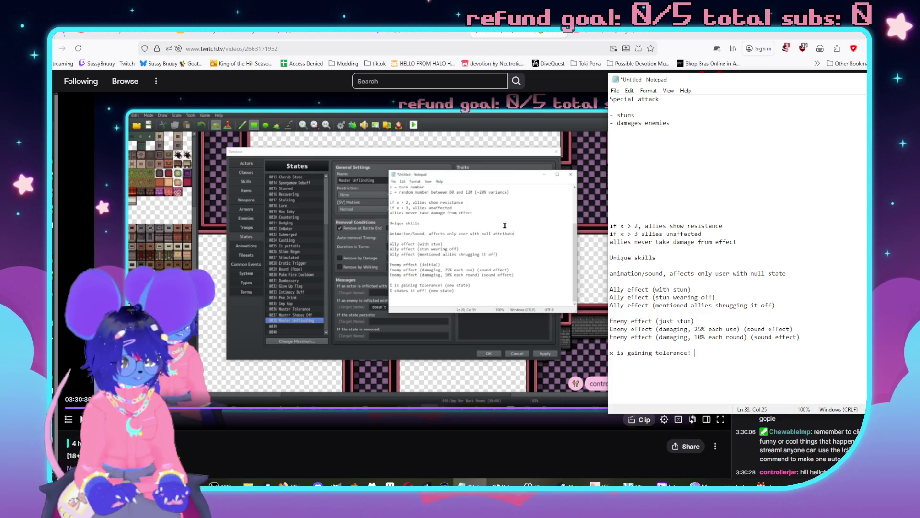
- Insert a 'New states' heading above the 'x is gaining tolerance!' line
{"action": "key", "text": "Home"}
{"action": "key", "text": "Return"}
{"action": "key", "text": "Return"}
{"action": "key", "text": "Up"}
{"action": "key", "text": "Up"}
{"action": "type", "text": "nEW STAT"}
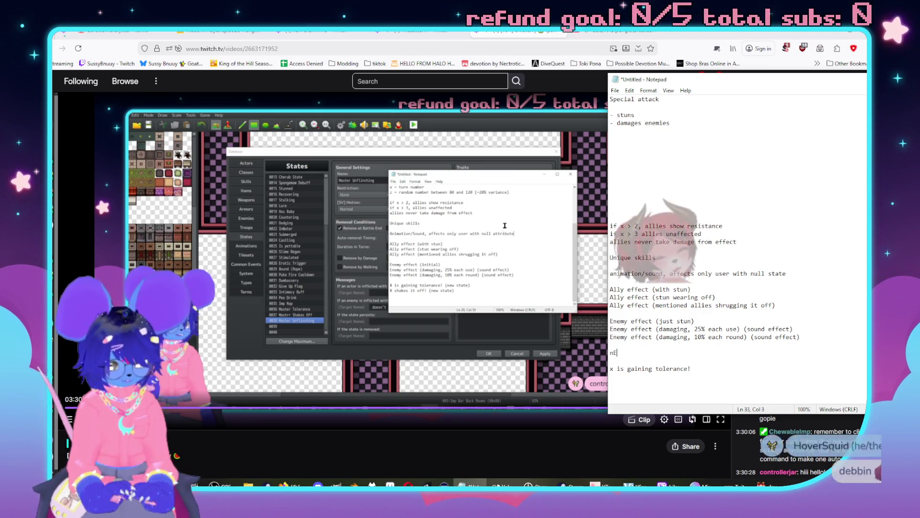
{"action": "key", "text": "BackSpace"}
{"action": "key", "text": "BackSpace"}
{"action": "key", "text": "BackSpace"}
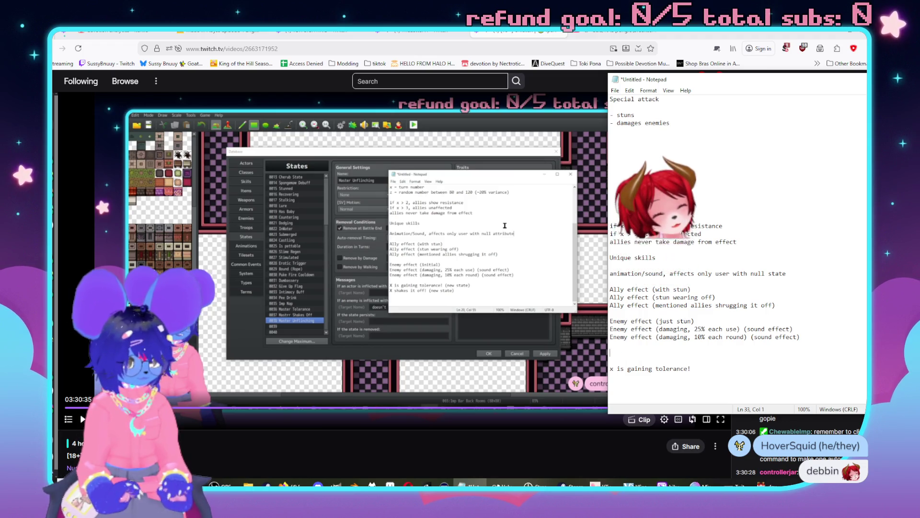
{"action": "type", "text": "New s"}
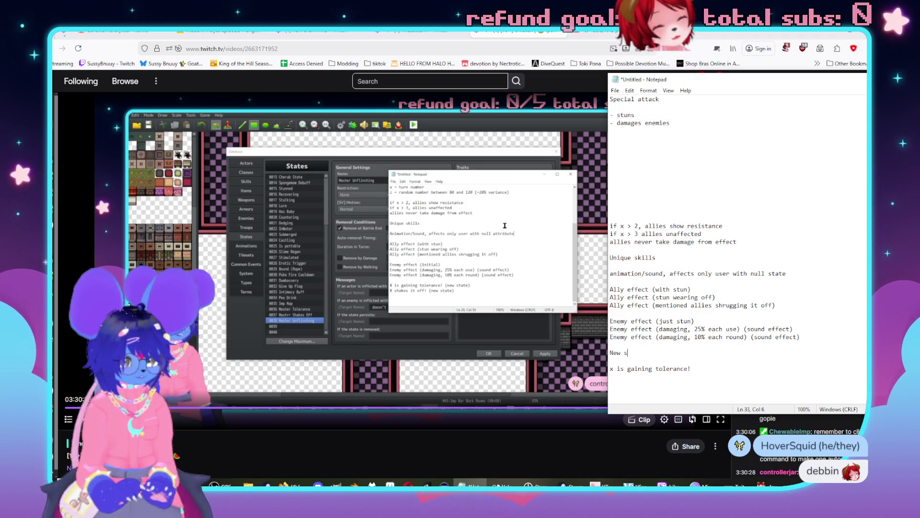
{"action": "type", "text": "tates"}
- Add 'x shakes it off!' and 'x doesn't even flinch.' below the tolerance line
{"action": "key", "text": "Down"}
{"action": "key", "text": "Down"}
{"action": "key", "text": "Right"}
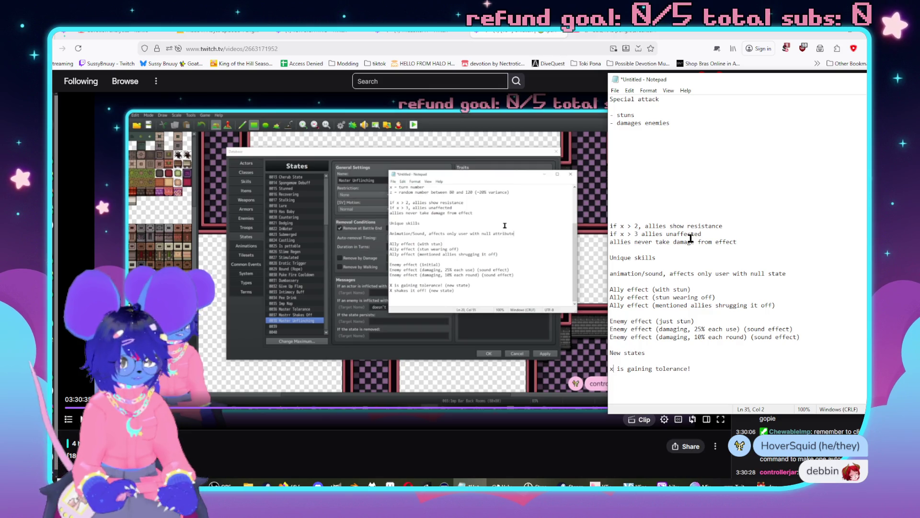
{"action": "key", "text": "Return"}
{"action": "type", "text": "x"}
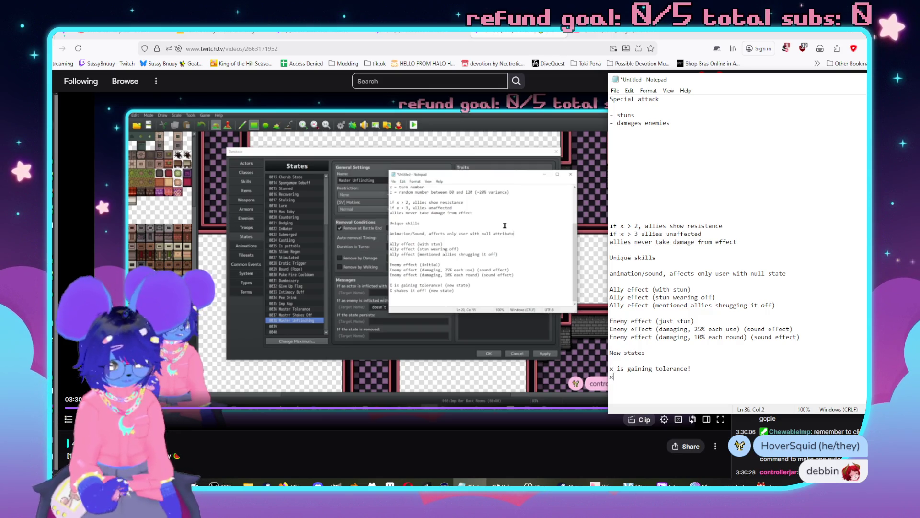
{"action": "type", "text": "shakes it off! "}
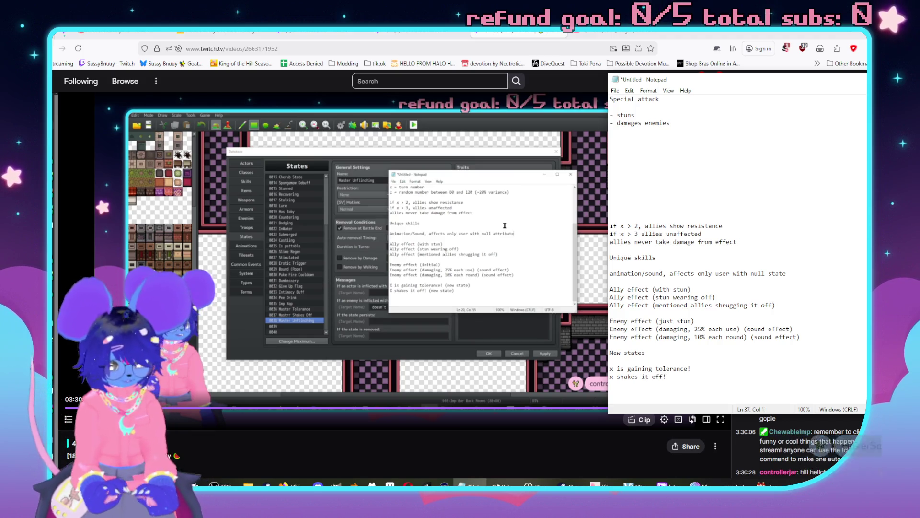
{"action": "type", "text": "x doesn't even fdl"}
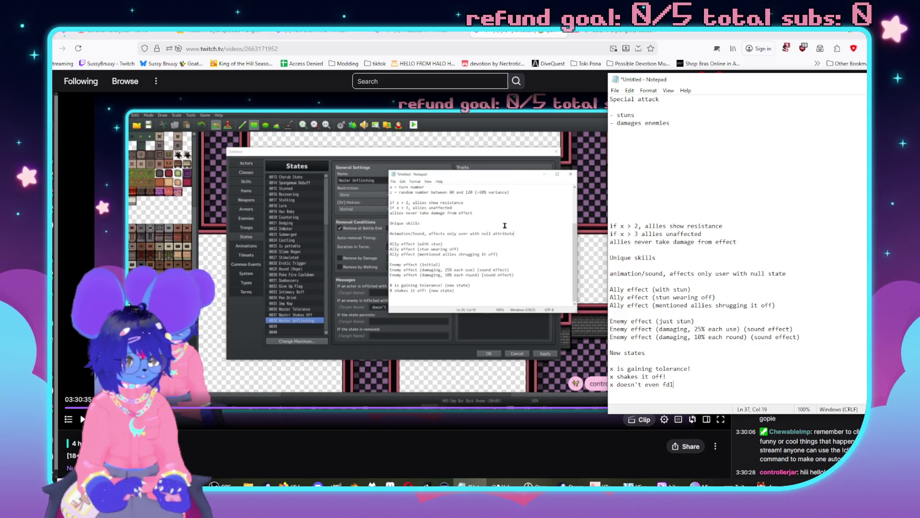
{"action": "key", "text": "BackSpace"}
{"action": "type", "text": "linch."}
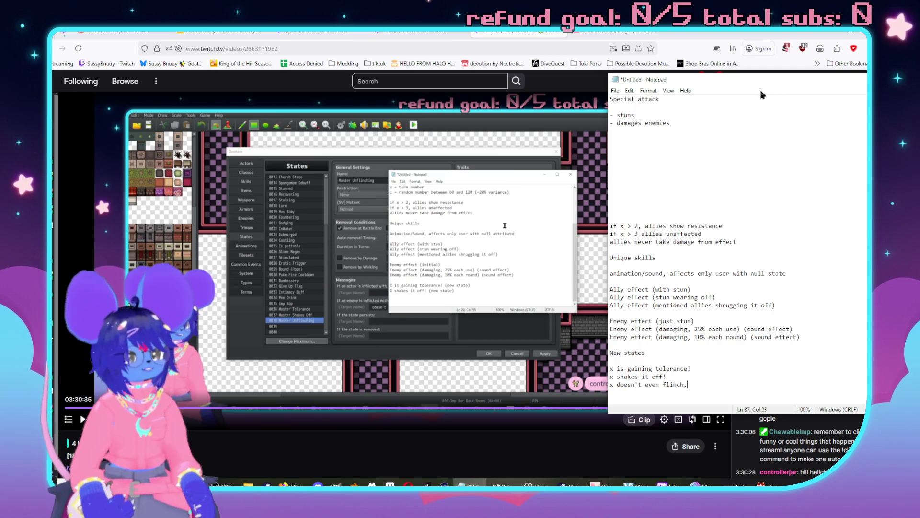
{"action": "mouse_move", "coordinate": [731, 80]}
{"action": "left_mouse_down"}
{"action": "mouse_move", "coordinate": [877, 82]}
{"action": "mouse_move", "coordinate": [918, 144]}
{"action": "left_mouse_up"}
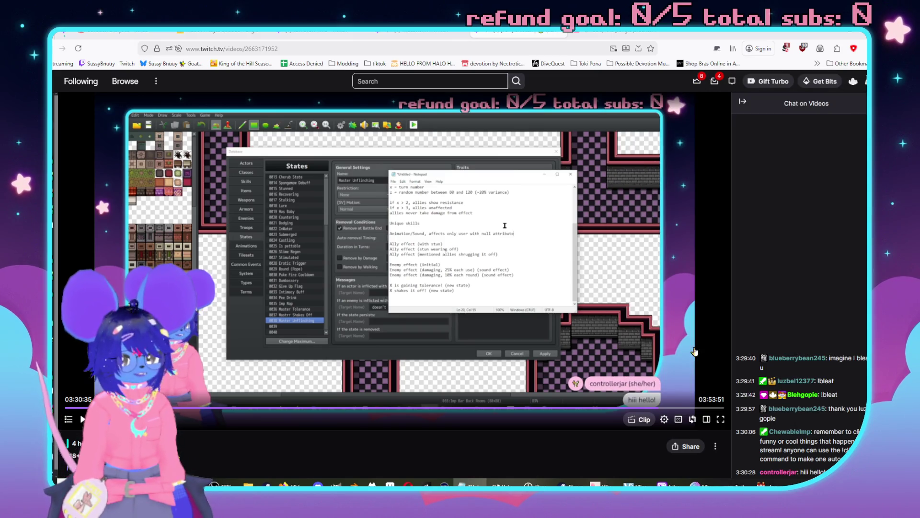
- Rewind the stream replay to 03:28:52 and bring the notes window back on screen
{"action": "left_click", "coordinate": [653, 407]}
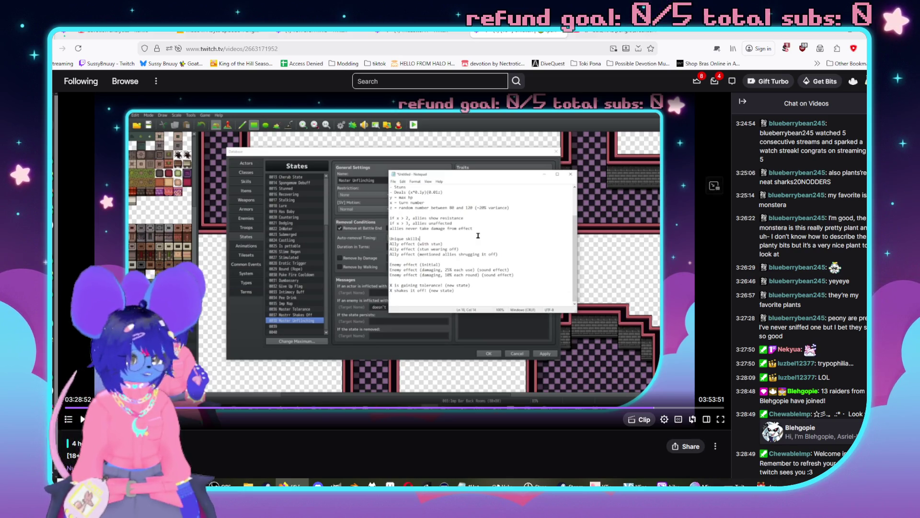
{"action": "mouse_move", "coordinate": [918, 103]}
{"action": "left_mouse_down"}
{"action": "mouse_move", "coordinate": [726, 106]}
{"action": "mouse_move", "coordinate": [738, 128]}
{"action": "left_mouse_up"}
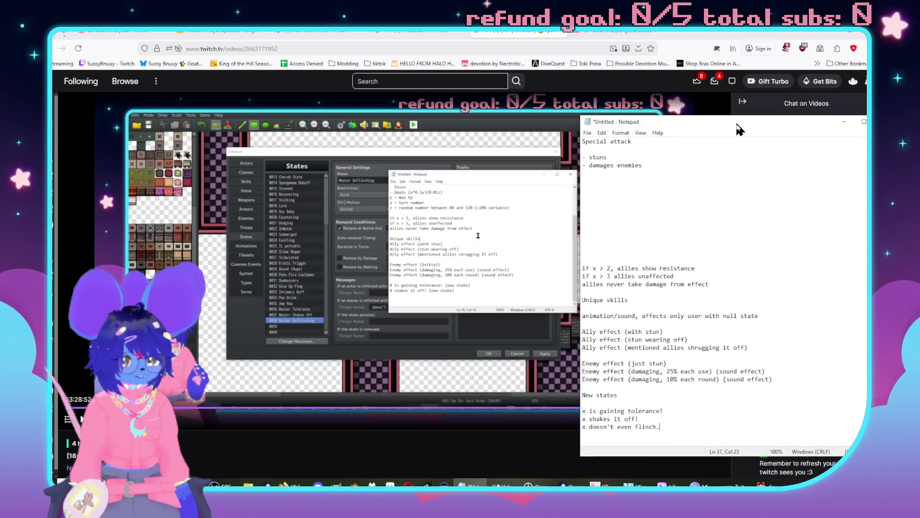
- Capitalise the Stun bullet and replace 'damages enemies' with 'Deals (x*01y)(0.01z)'
{"action": "left_click", "coordinate": [658, 160]}
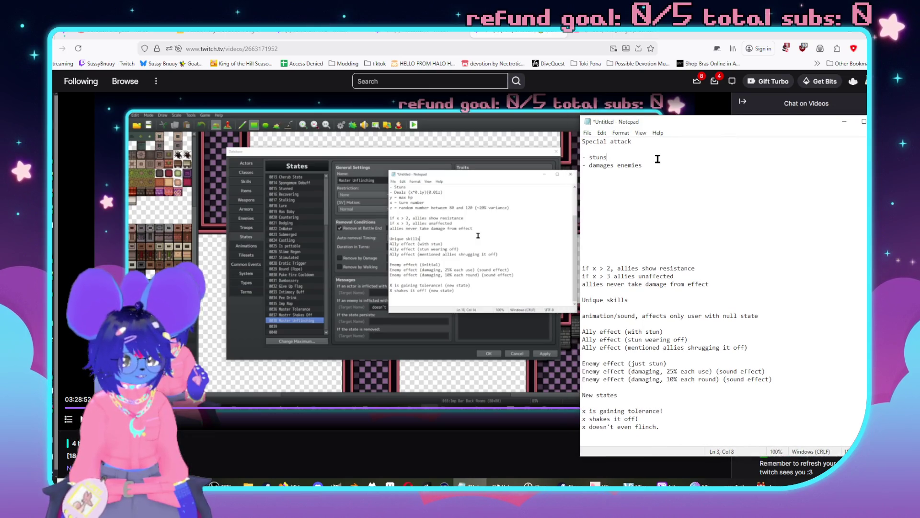
{"action": "key", "text": "BackSpace"}
{"action": "key", "text": "BackSpace"}
{"action": "key", "text": "BackSpace"}
{"action": "key", "text": "BackSpace"}
{"action": "key", "text": "BackSpace"}
{"action": "type", "text": "Stun"}
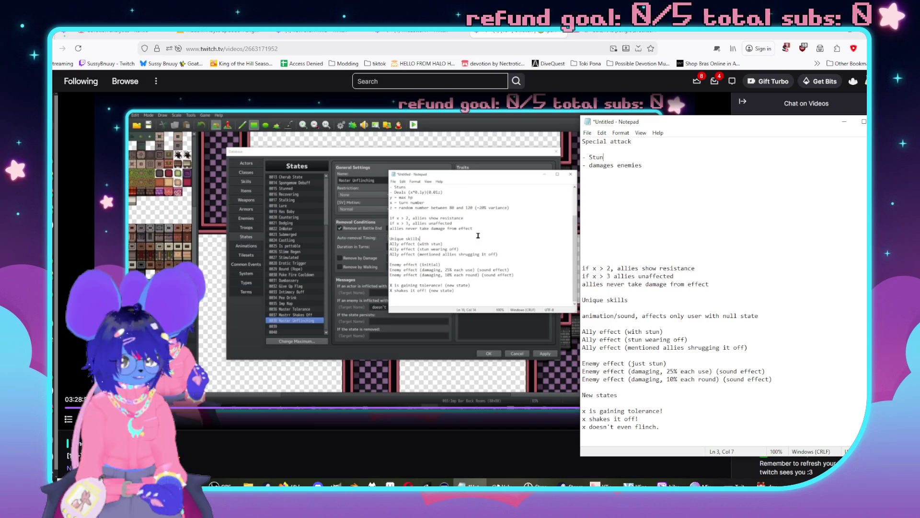
{"action": "key", "text": "Down"}
{"action": "key", "text": "shift+End"}
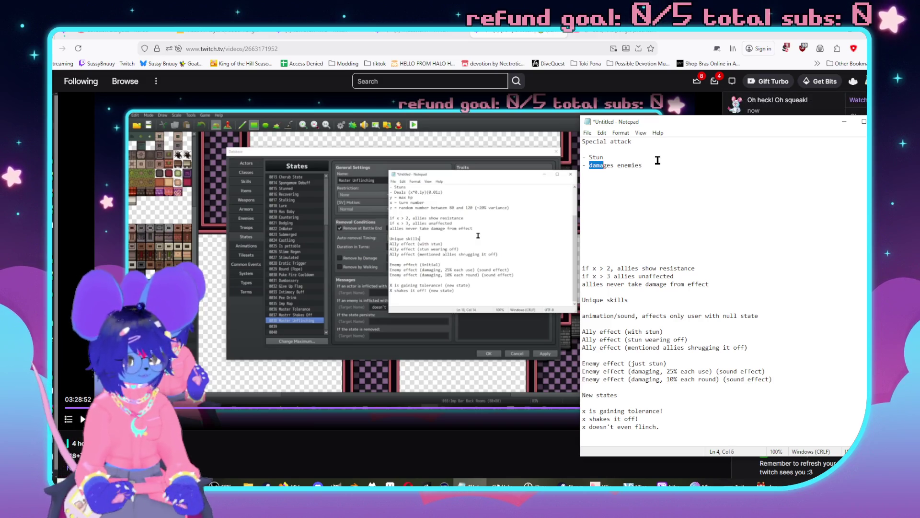
{"action": "type", "text": "Deals "}
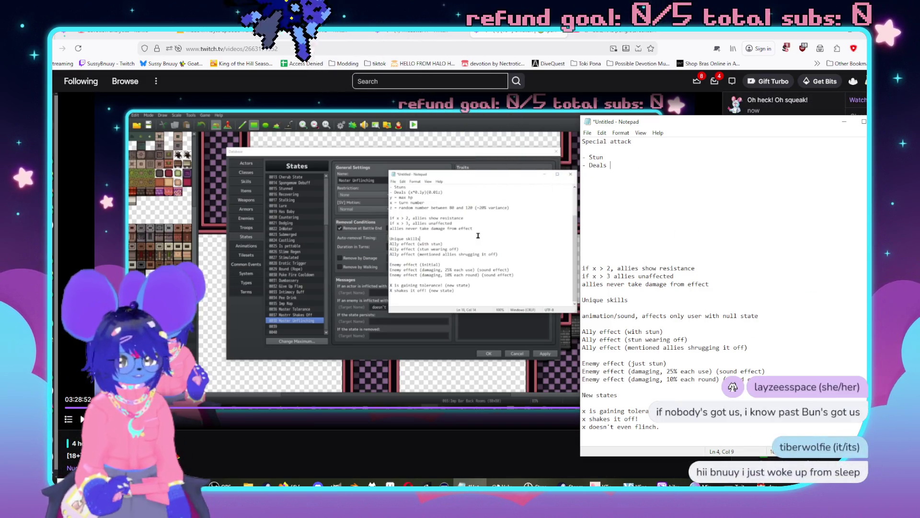
{"action": "type", "text": "(x"}
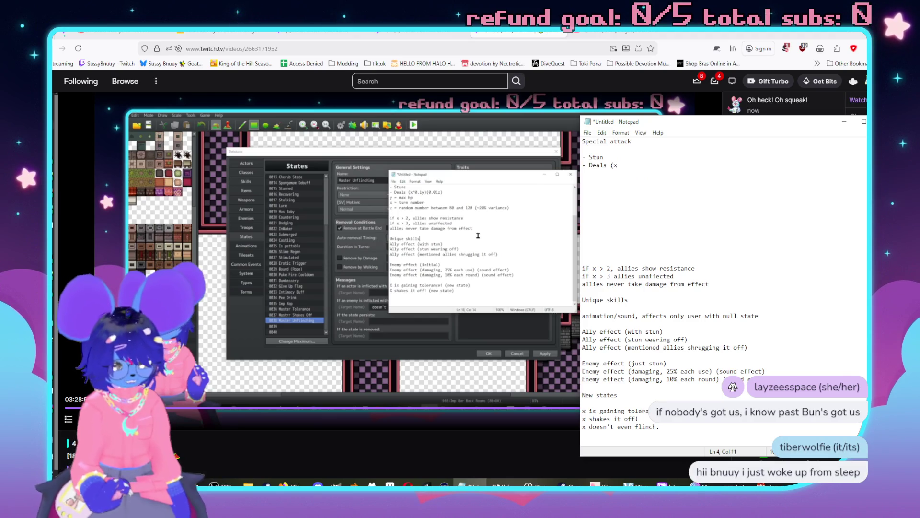
{"action": "type", "text": "*01y"}
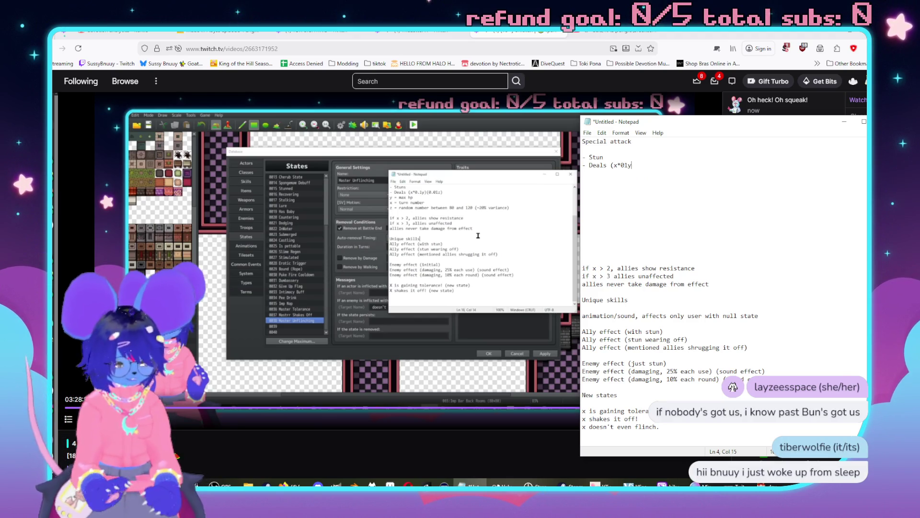
{"action": "type", "text": ")(0..01z)"}
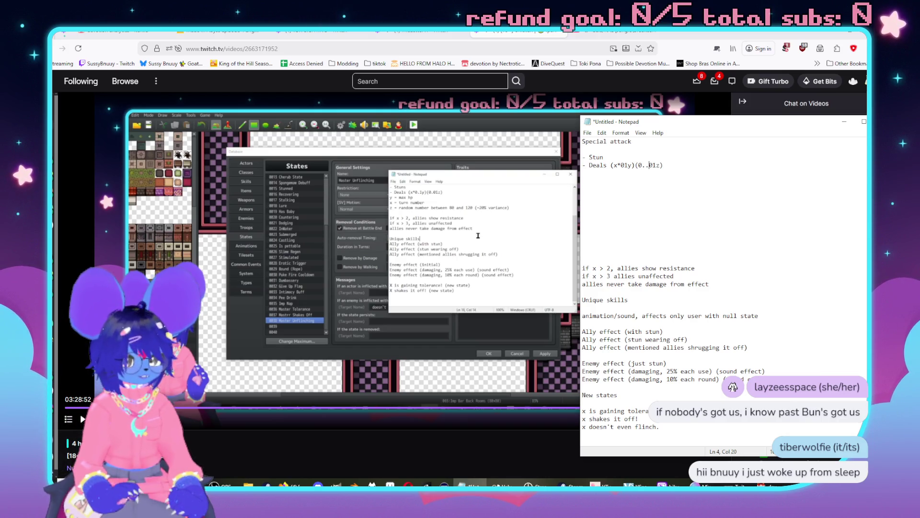
{"action": "key", "text": "Left"}
{"action": "key", "text": "Left"}
{"action": "key", "text": "Left"}
{"action": "key", "text": "BackSpace"}
{"action": "key", "text": "Right"}
- Insert the missing decimal point so the formula reads (x*0.1y)(0.01z)
{"action": "key", "text": "Down"}
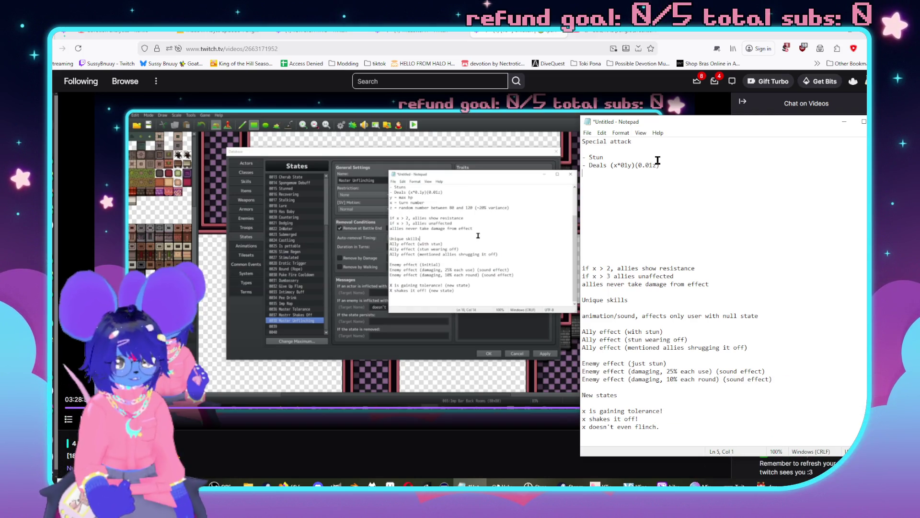
{"action": "key", "text": "Down"}
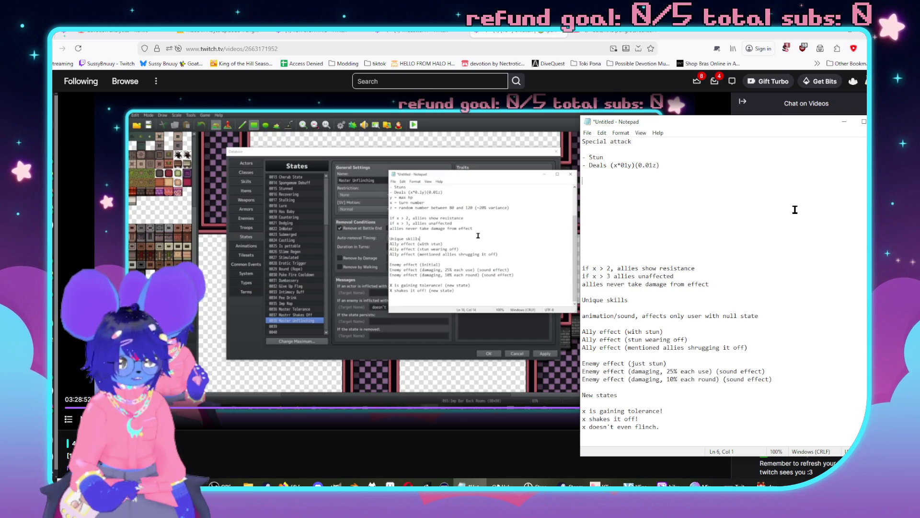
{"action": "left_click", "coordinate": [624, 165]}
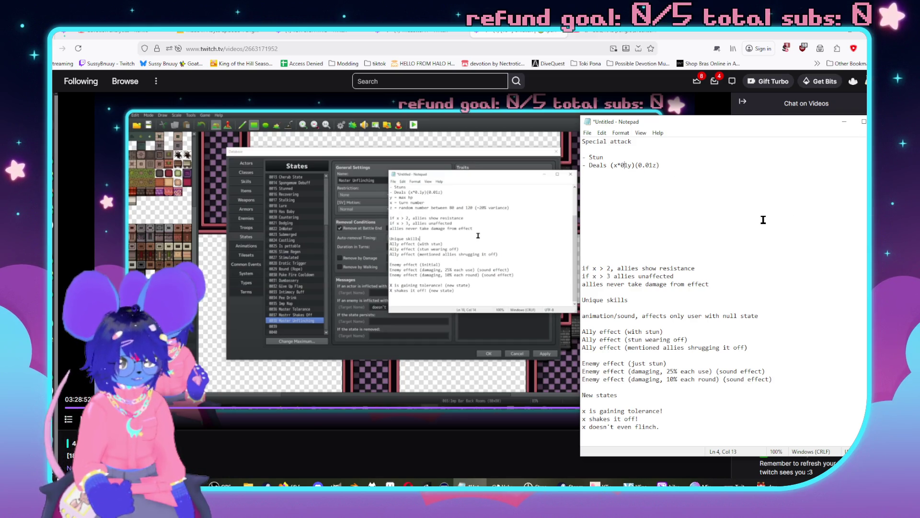
{"action": "type", "text": "."}
{"action": "key", "text": "Down"}
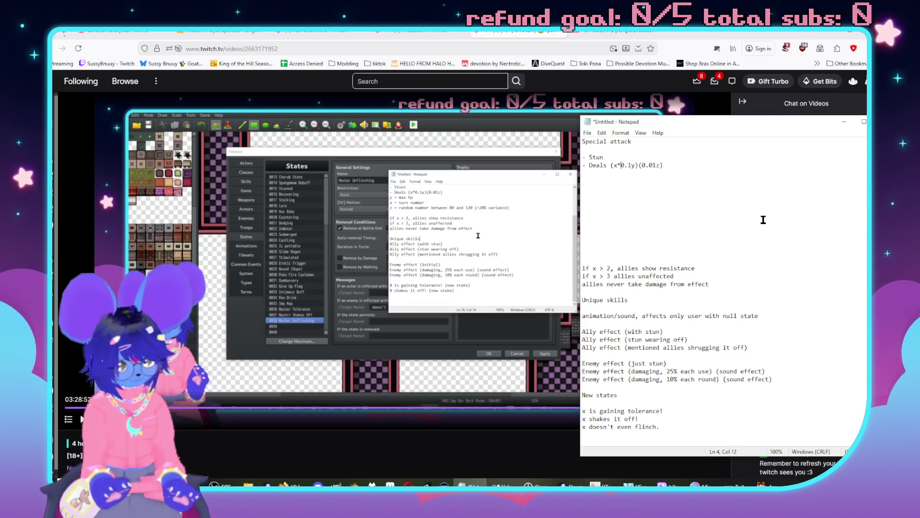
{"action": "key", "text": "Right"}
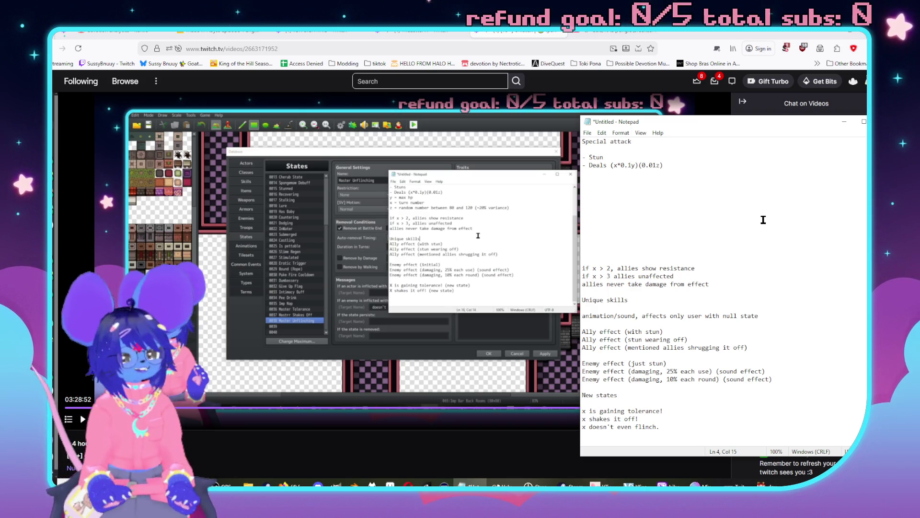
- Move the formula under Deals as two copies, labelling the first 'initially'
{"action": "left_click_drag", "start_coordinate": [665, 164], "coordinate": [611, 165]}
{"action": "key", "text": "ctrl+x"}
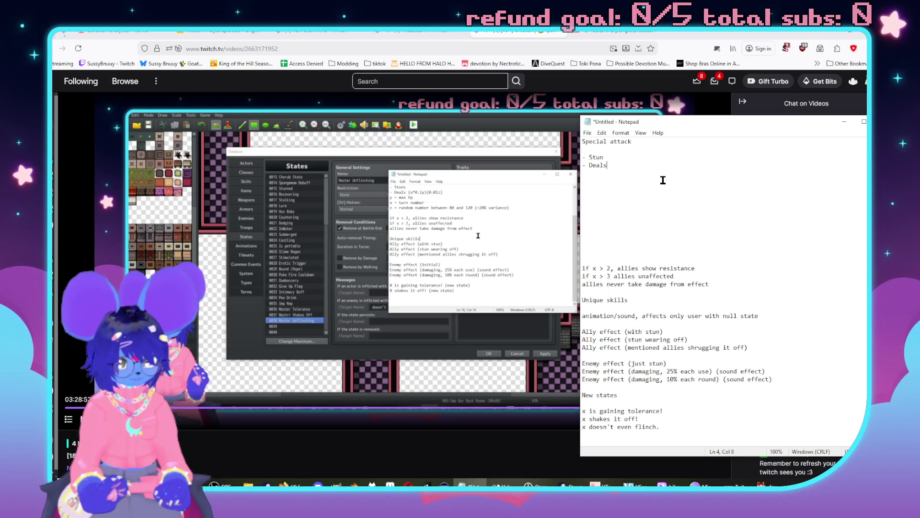
{"action": "key", "text": "Return"}
{"action": "key", "text": "ctrl+v"}
{"action": "key", "text": "Return"}
{"action": "key", "text": "ctrl+v"}
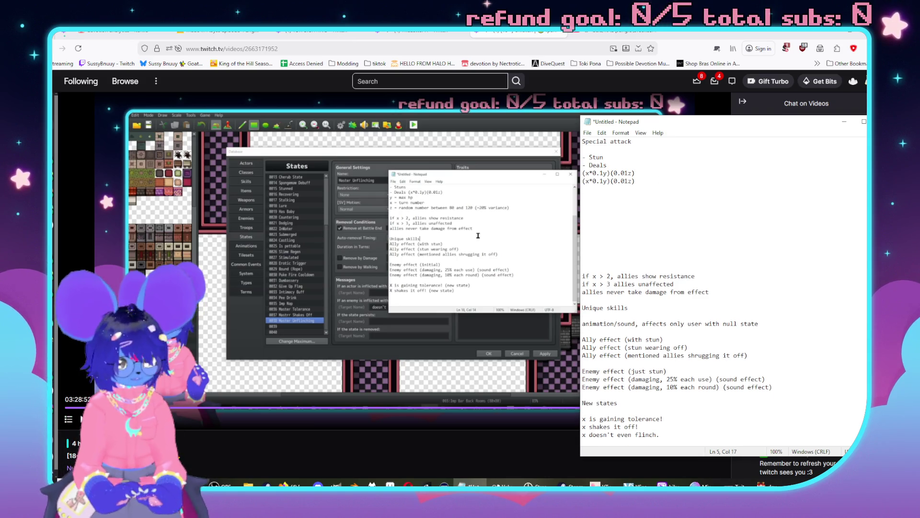
{"action": "type", "text": "ii"}
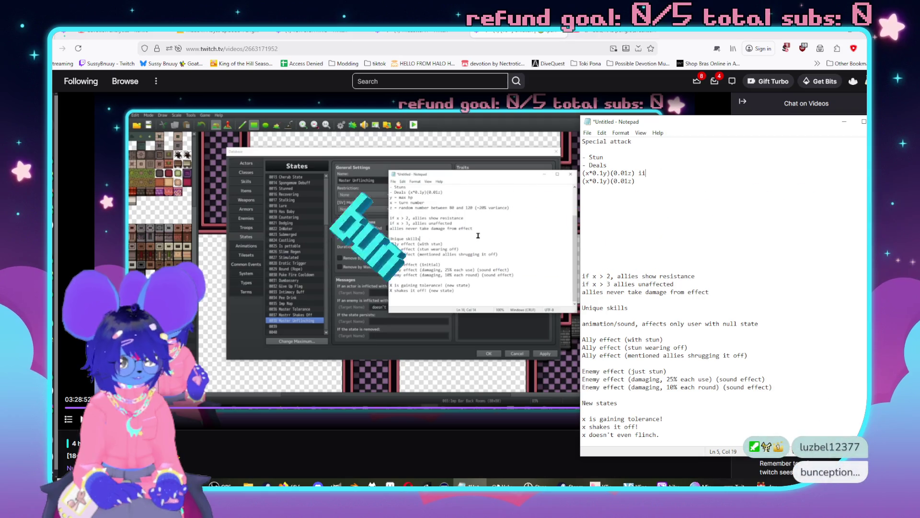
{"action": "type", "text": "nitially"}
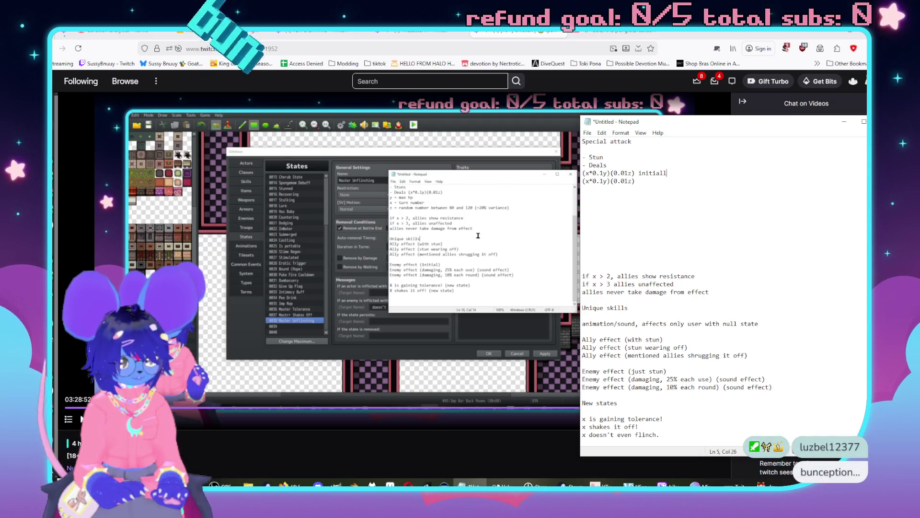
- Label the second formula 'second fight' and change the first multiplier to 0.25
{"action": "left_click", "coordinate": [662, 180]}
{"action": "type", "text": "second gfight"}
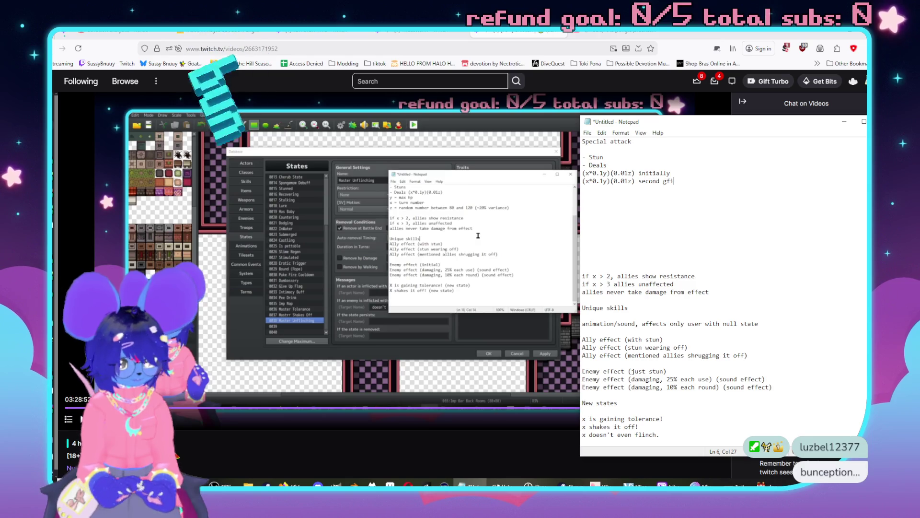
{"action": "key", "text": "BackSpace"}
{"action": "key", "text": "BackSpace"}
{"action": "key", "text": "BackSpace"}
{"action": "type", "text": "fight"}
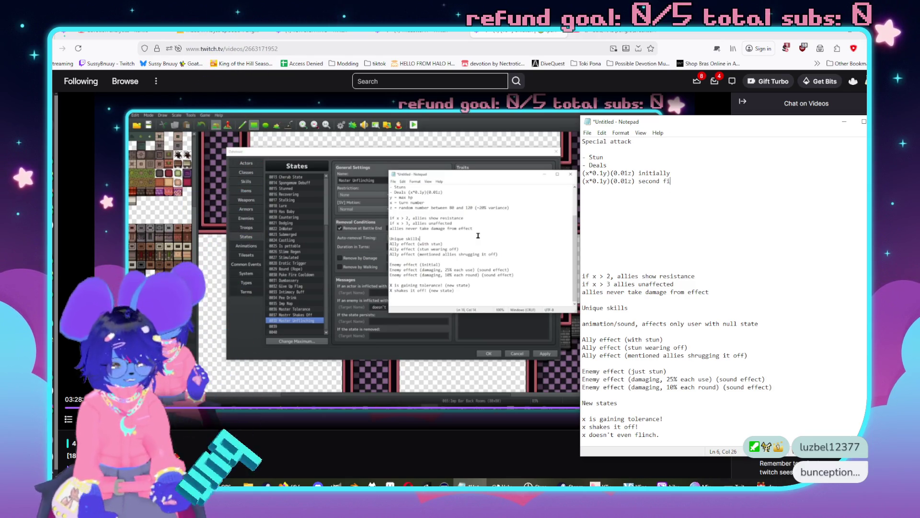
{"action": "key", "text": "Left"}
{"action": "key", "text": "Left"}
{"action": "key", "text": "Left"}
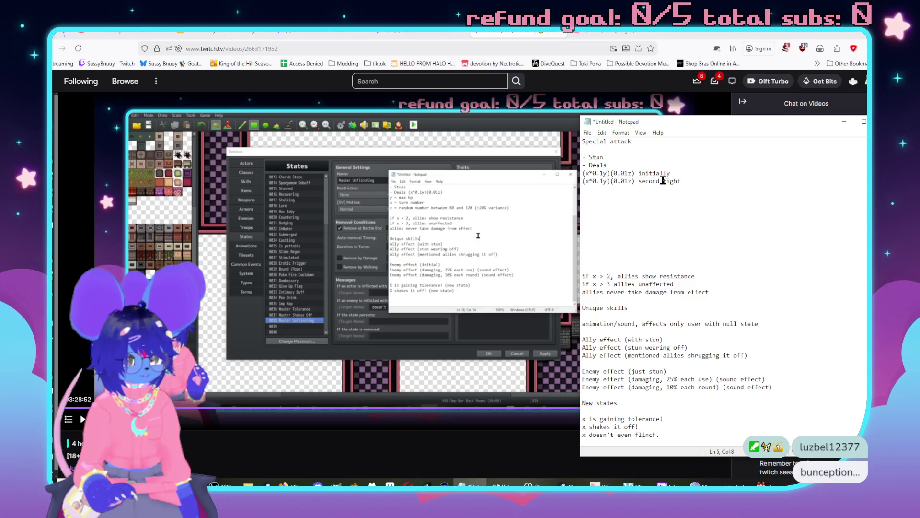
{"action": "key", "text": "BackSpace"}
{"action": "type", "text": "25"}
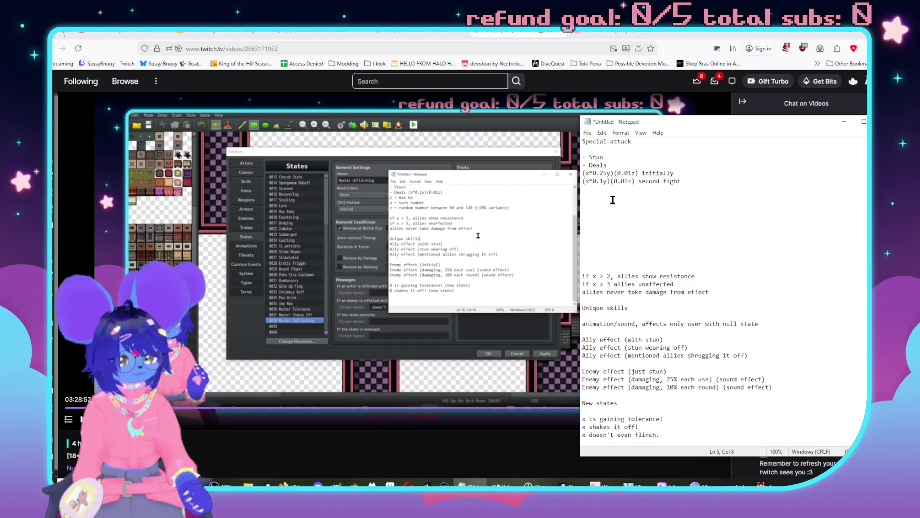
{"action": "left_click", "coordinate": [602, 187]}
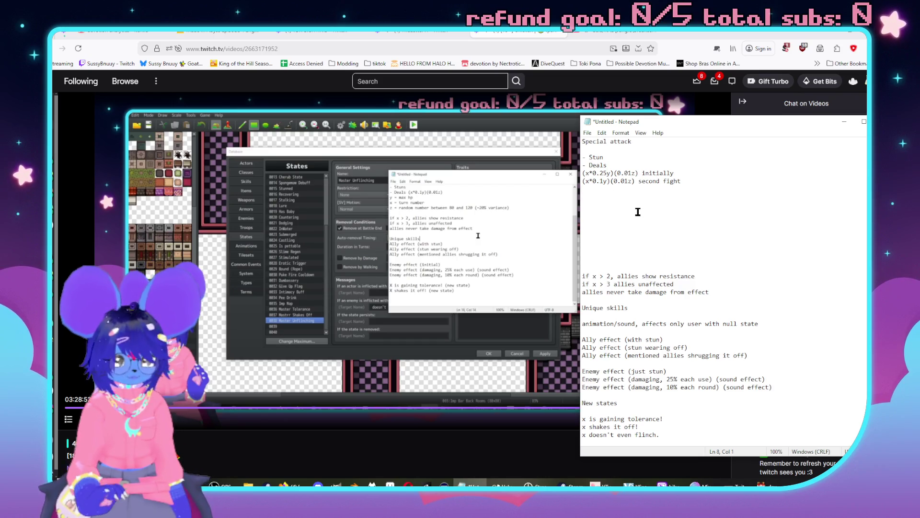
- Define x = turn number, y = max hp, z = random number between 80 and 120 (~20% variance)
{"action": "type", "text": "x= turn numbe"}
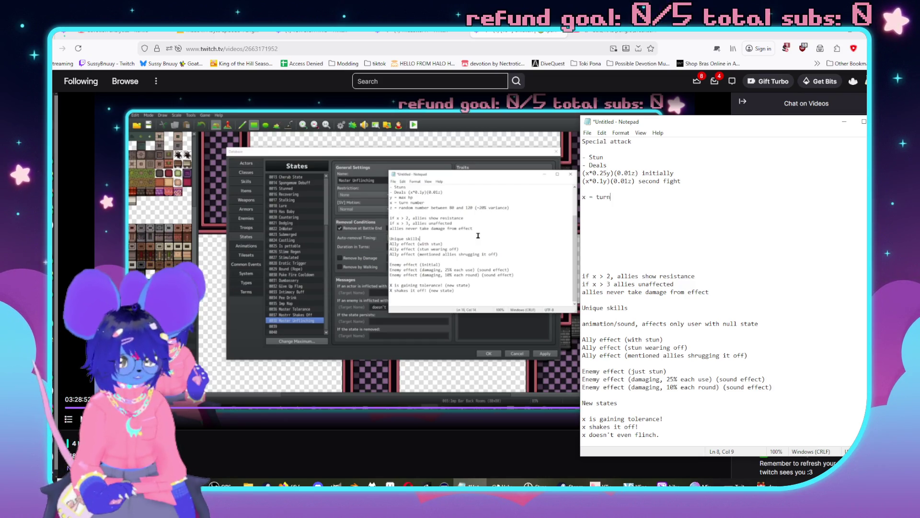
{"action": "type", "text": "r"}
{"action": "key", "text": "Return"}
{"action": "type", "text": "y"}
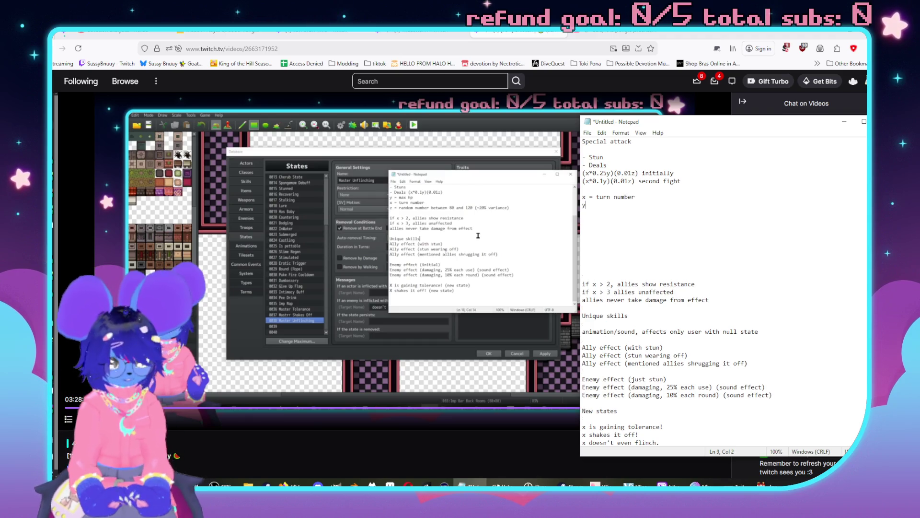
{"action": "type", "text": " = "}
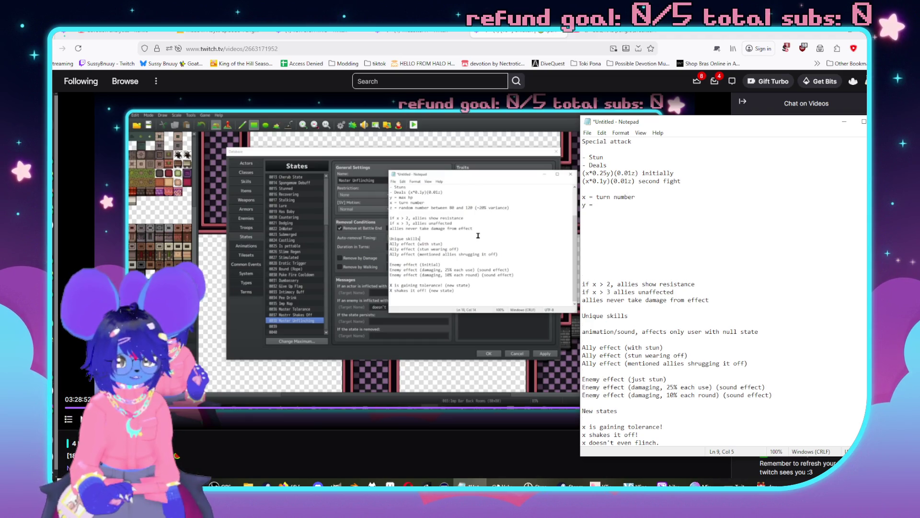
{"action": "type", "text": "max hp"}
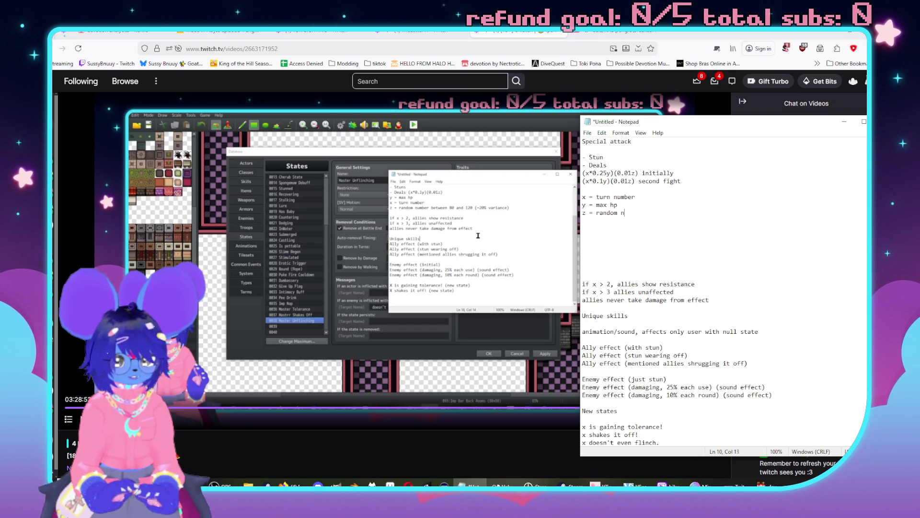
{"action": "type", "text": "etween"}
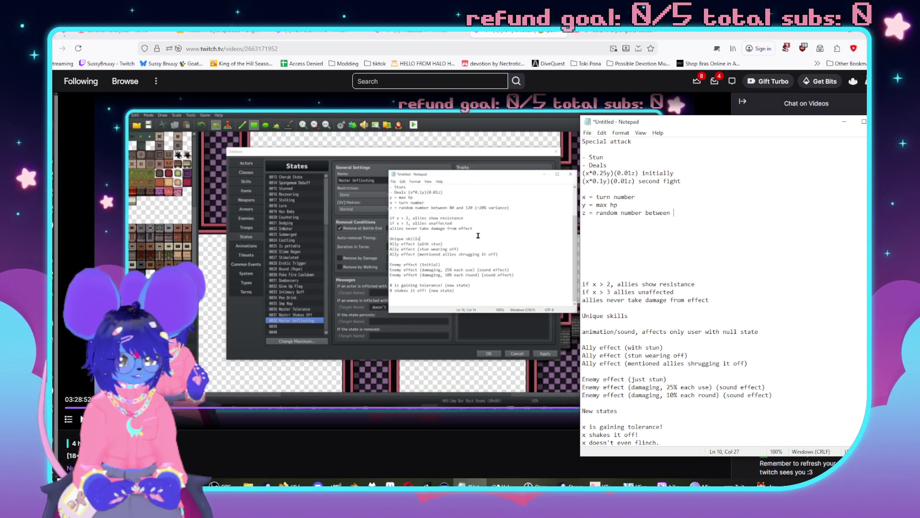
{"action": "type", "text": "80 and 120 (~"}
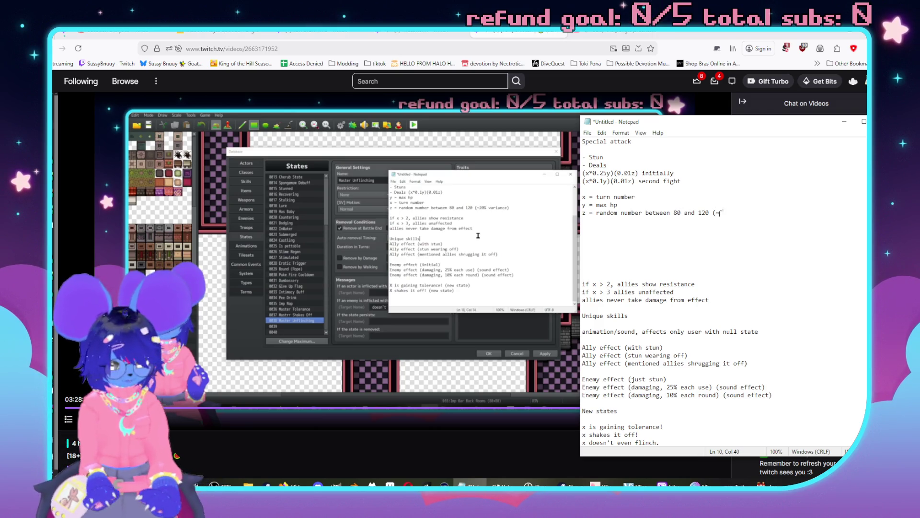
{"action": "type", "text": "20% v"}
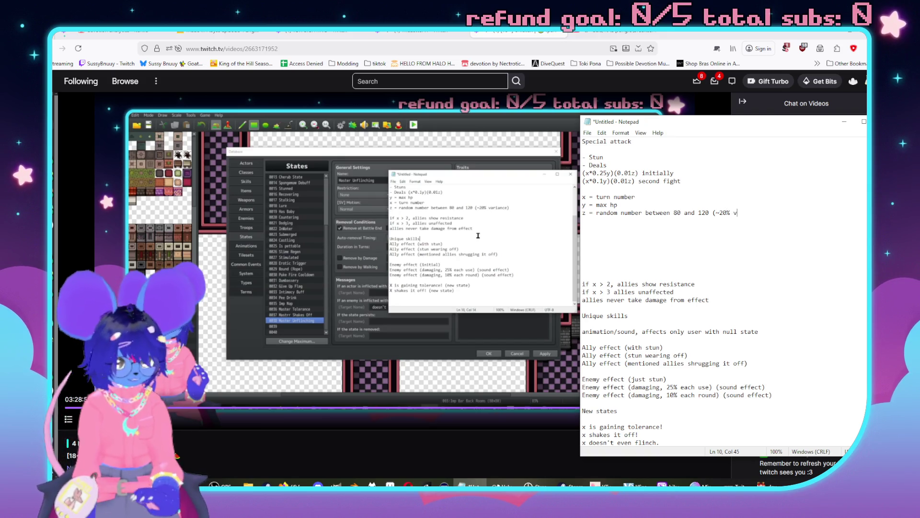
{"action": "type", "text": ")"}
- Remove the extra blank lines above 'if x > 2'
{"action": "key", "text": "Down"}
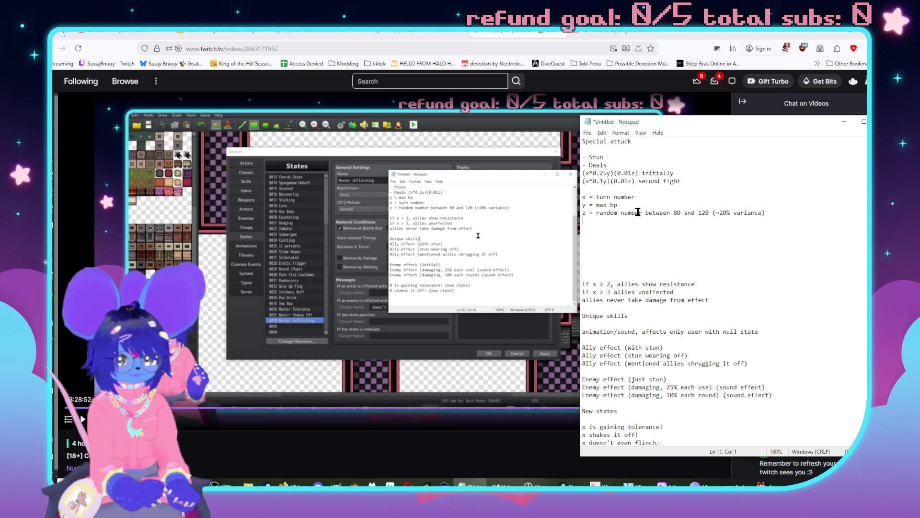
{"action": "key", "text": "BackSpace"}
{"action": "key", "text": "BackSpace"}
{"action": "key", "text": "BackSpace"}
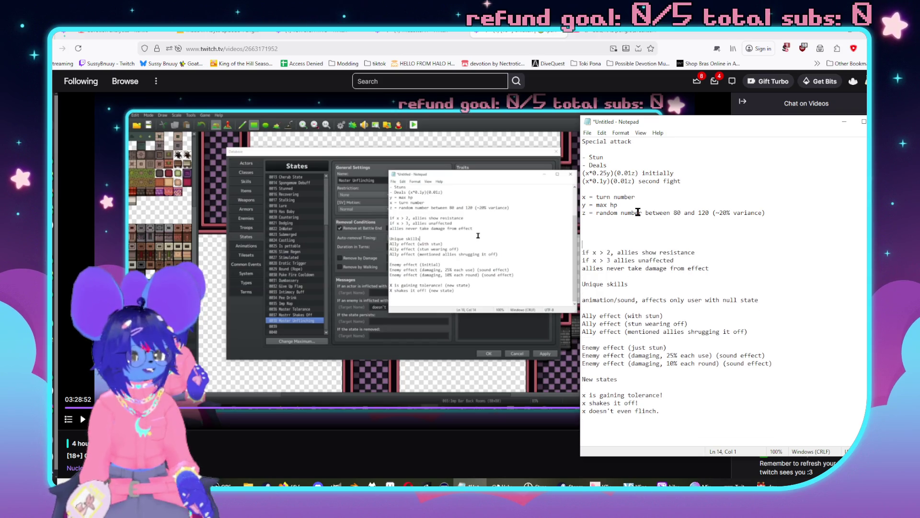
{"action": "key", "text": "Delete"}
{"action": "key", "text": "Delete"}
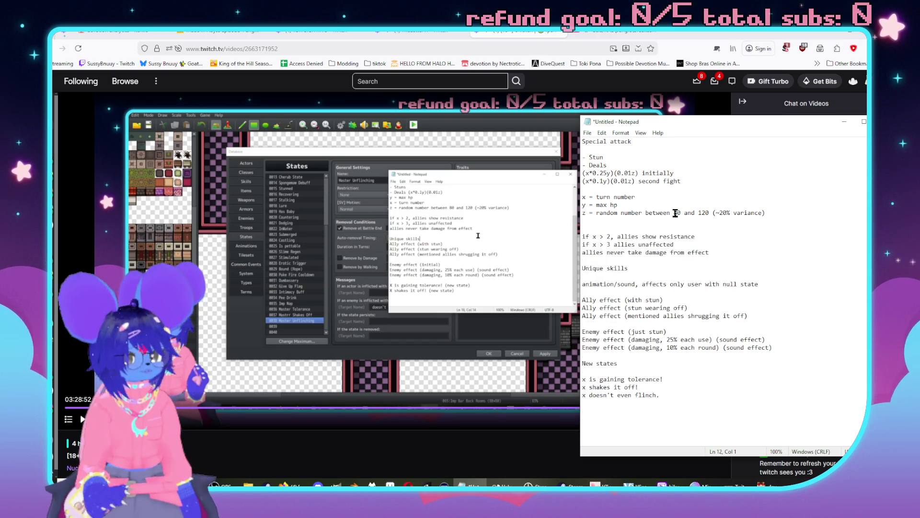
{"action": "key", "text": "ctrl+s"}
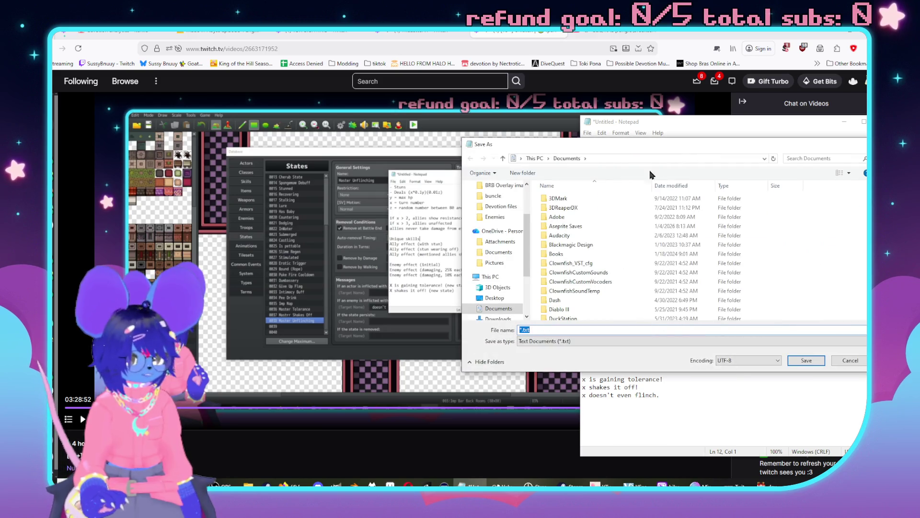
- Save the notes as 'Arcane Blast' inside Desktop > Devotion files
{"action": "left_click", "coordinate": [515, 297]}
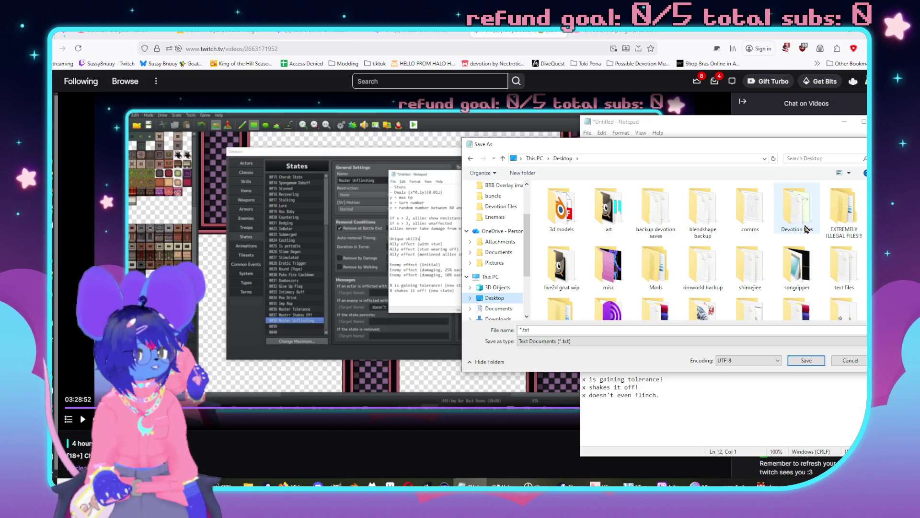
{"action": "double_click", "coordinate": [805, 225]}
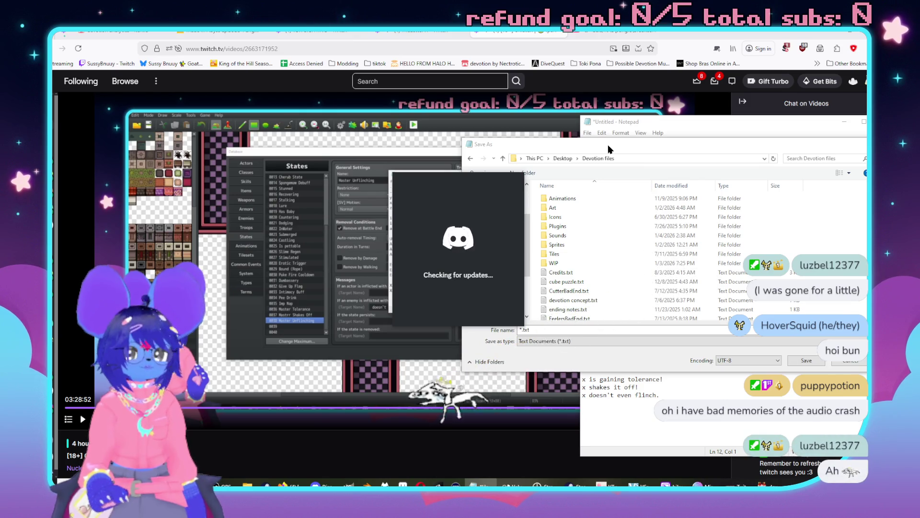
{"action": "left_click", "coordinate": [607, 148]}
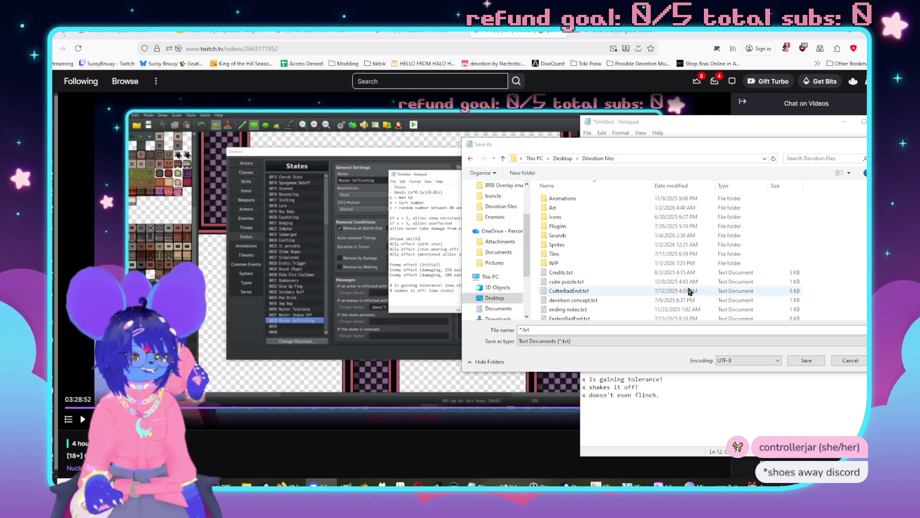
{"action": "left_click", "coordinate": [571, 330]}
{"action": "type", "text": "Arcane Bla"}
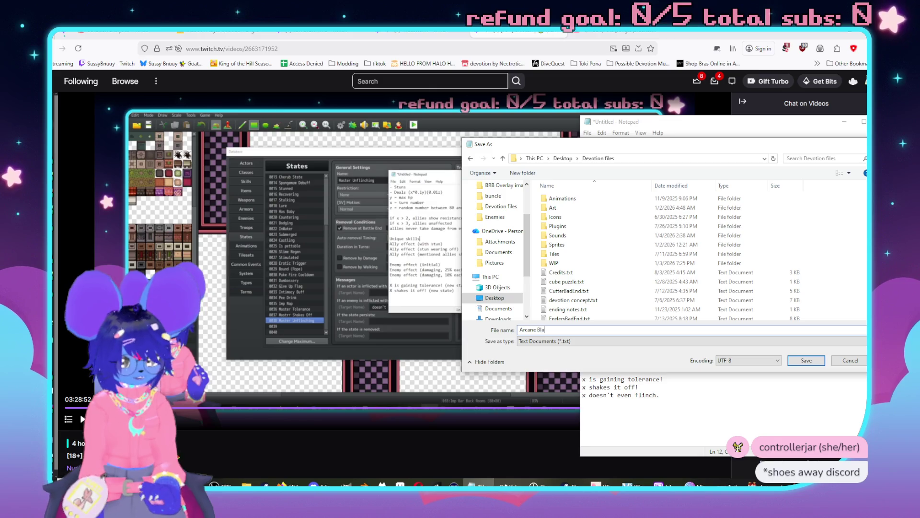
{"action": "type", "text": "st"}
{"action": "left_click", "coordinate": [806, 361]}
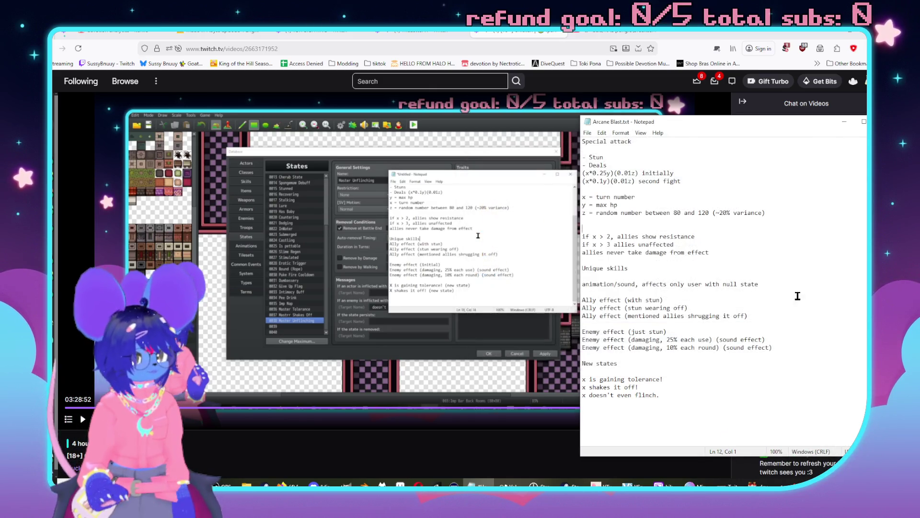
- Minimize the browser to bring RPG Maker MZ's Imp Bar map forward, and zoom in
{"action": "key", "text": "alt+Tab"}
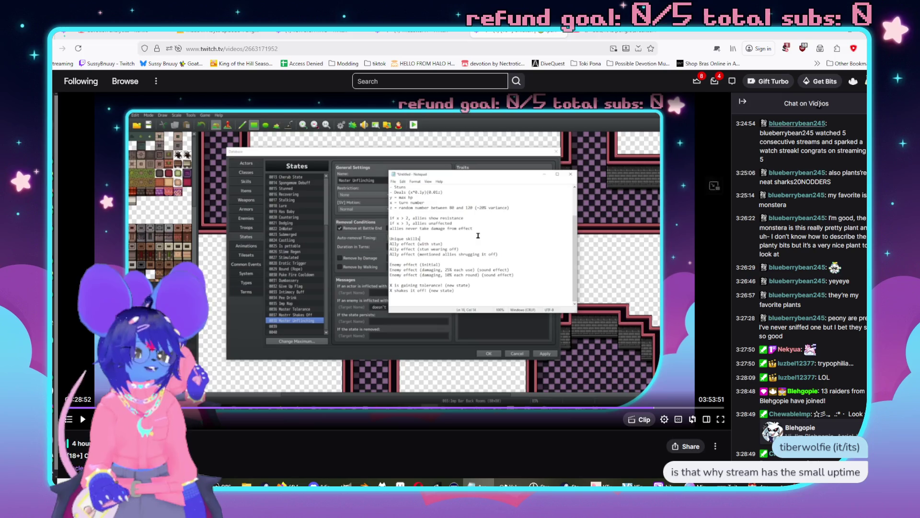
{"action": "left_click", "coordinate": [846, 33]}
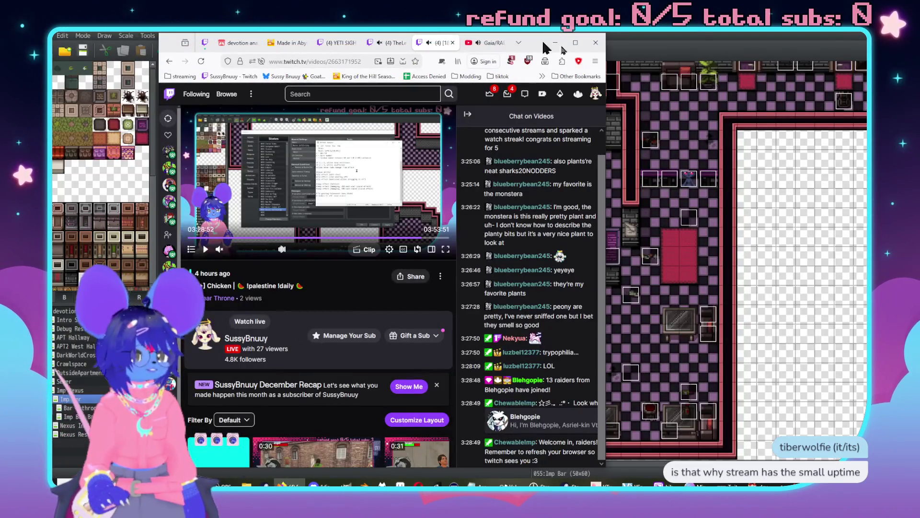
{"action": "left_click", "coordinate": [555, 43]}
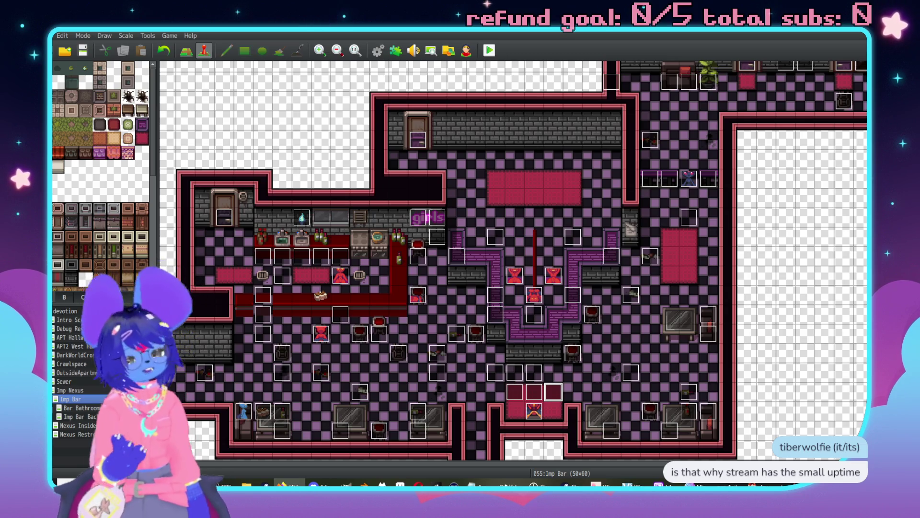
{"action": "scroll", "coordinate": [472, 351], "scroll_direction": "up", "scroll_amount": 4}
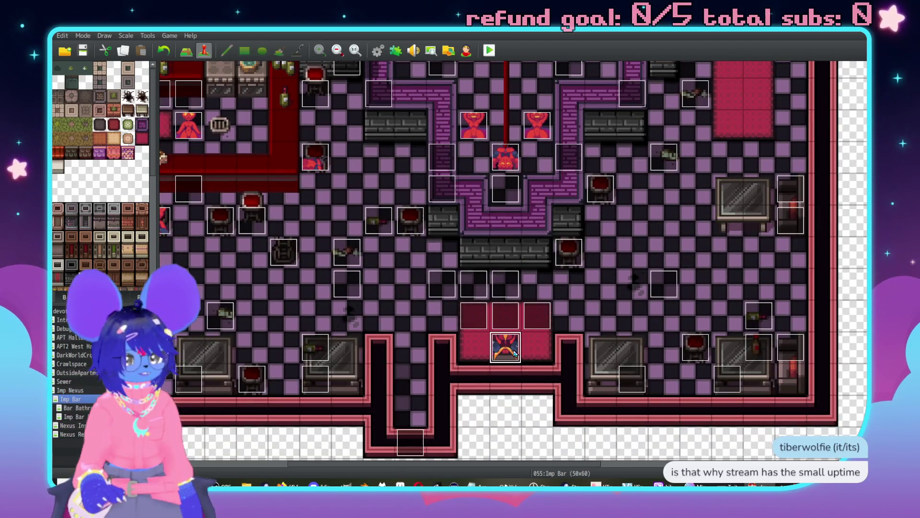
- Open the MasterSofa event and go to its MasterComplete page
{"action": "double_click", "coordinate": [505, 347]}
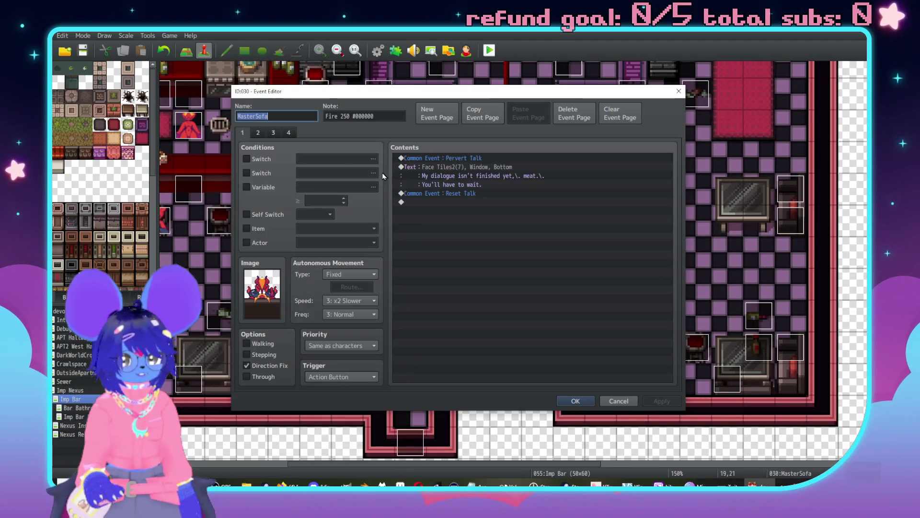
{"action": "left_click", "coordinate": [249, 137]}
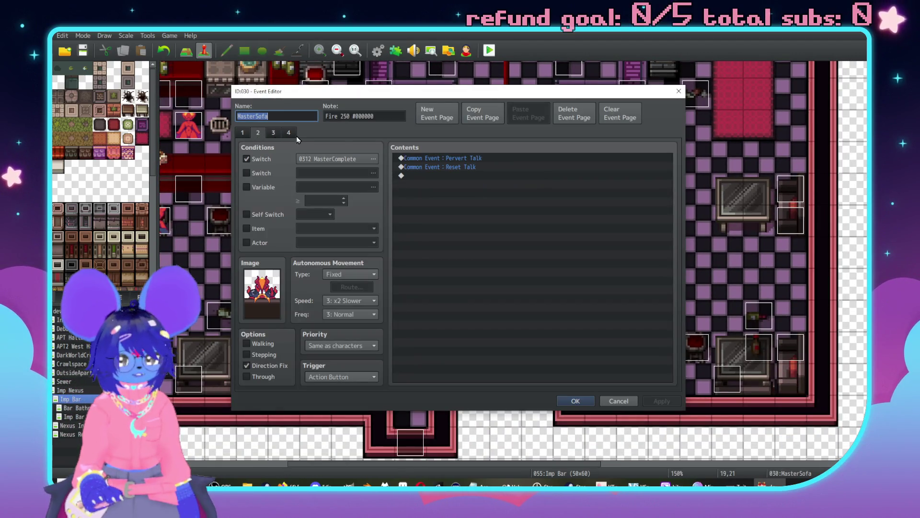
{"action": "left_click", "coordinate": [289, 134]}
{"action": "left_click", "coordinate": [261, 133]}
- Add a Face Tiles2 message "We're done here. Get going. Don't make me reconsider.", apply, and copy the page
{"action": "double_click", "coordinate": [459, 175]}
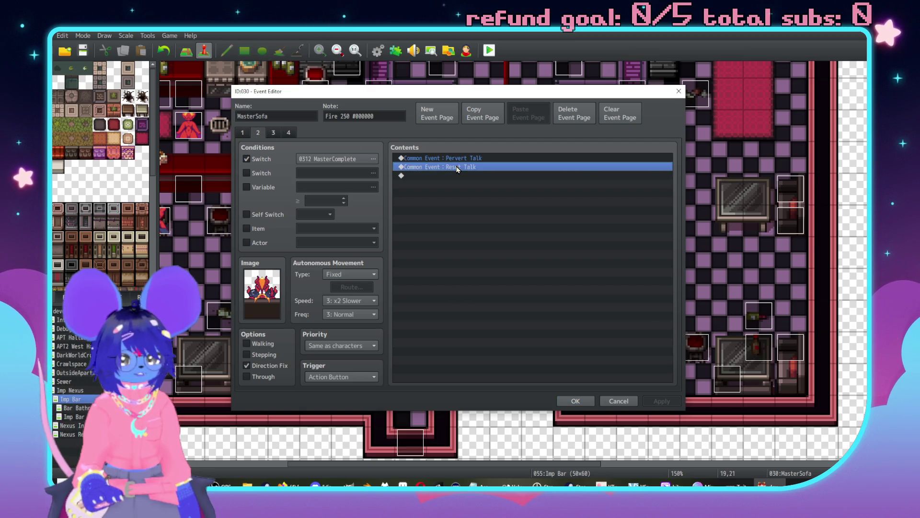
{"action": "left_click", "coordinate": [460, 161]}
{"action": "double_click", "coordinate": [438, 241]}
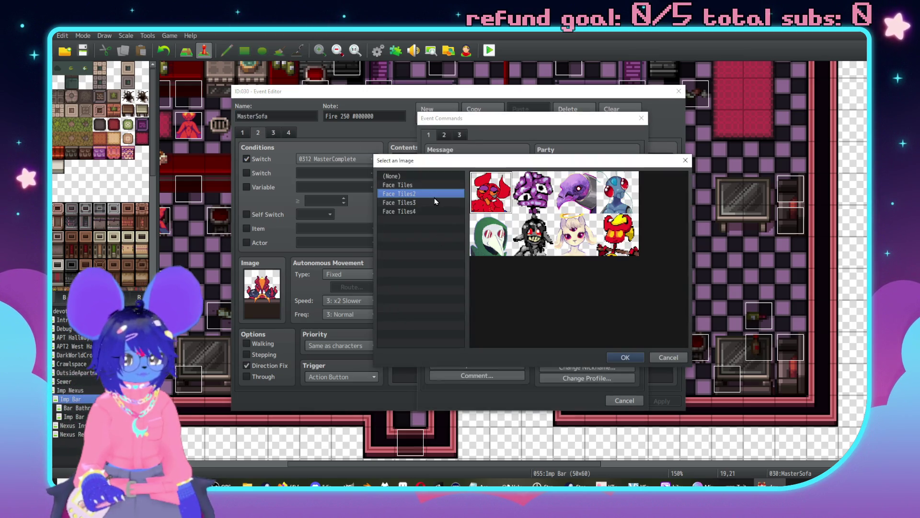
{"action": "double_click", "coordinate": [606, 235]}
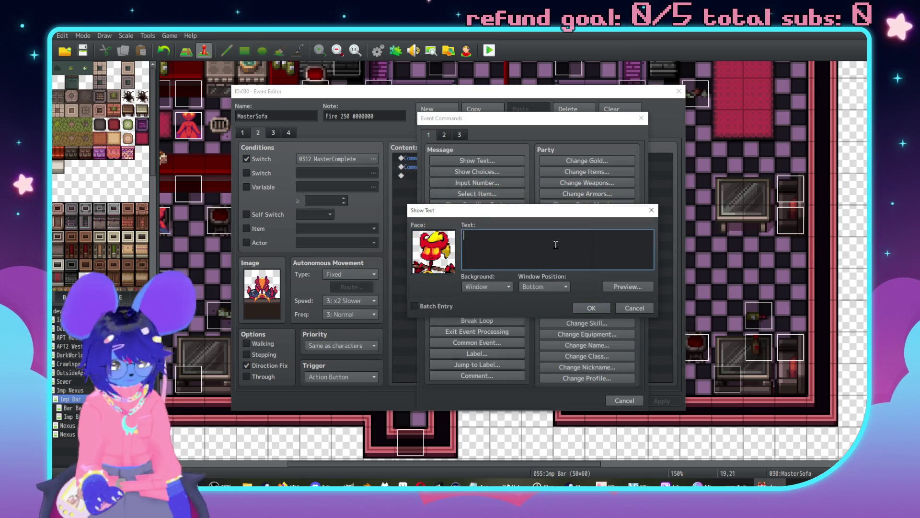
{"action": "type", "text": "We're done here"}
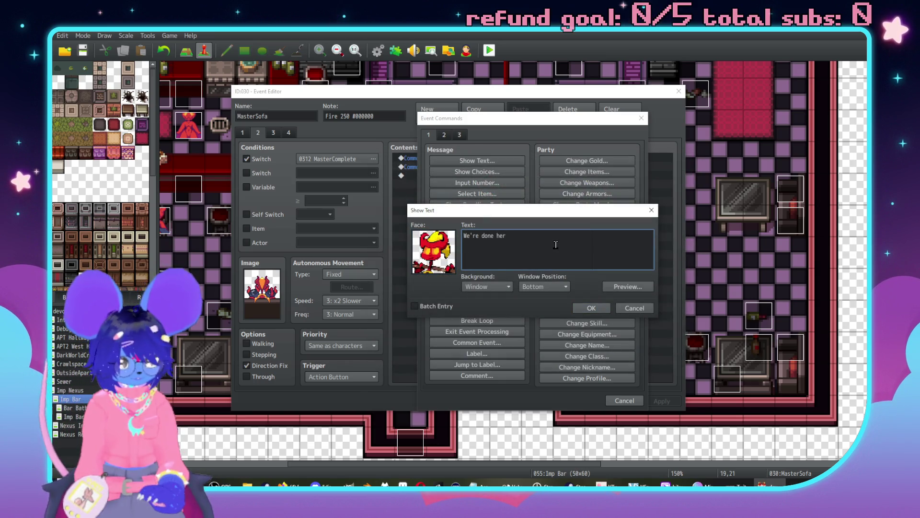
{"action": "type", "text": ".\\. "}
{"action": "type", "text": "Get "}
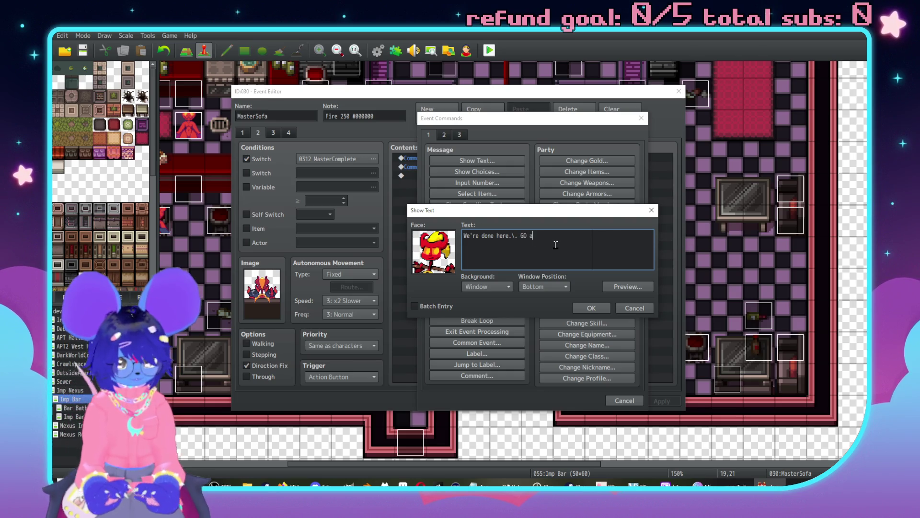
{"action": "type", "text": "going.\\."}
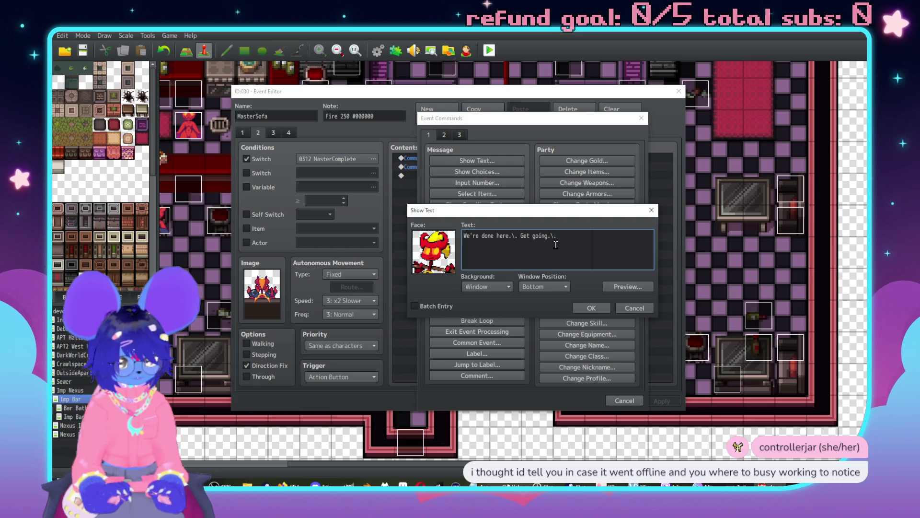
{"action": "key", "text": "BackSpace"}
{"action": "type", "text": "Don't make me"}
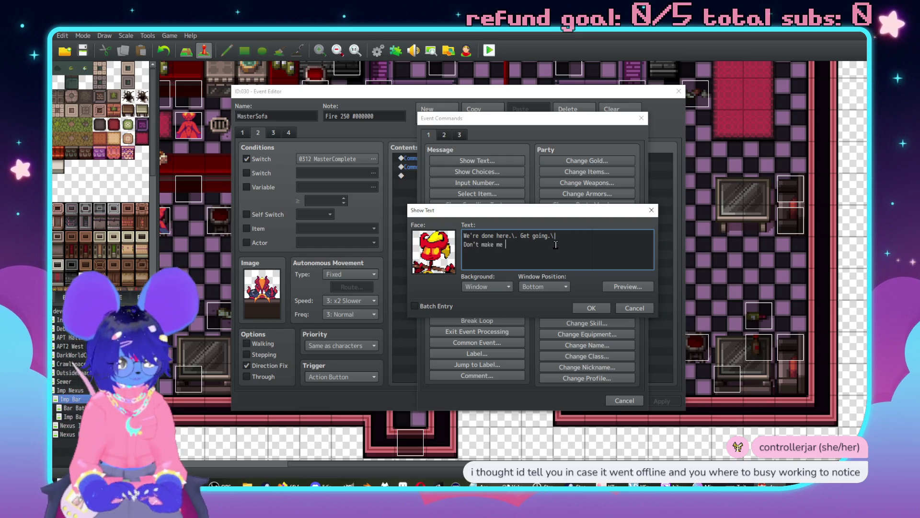
{"action": "type", "text": "r4"}
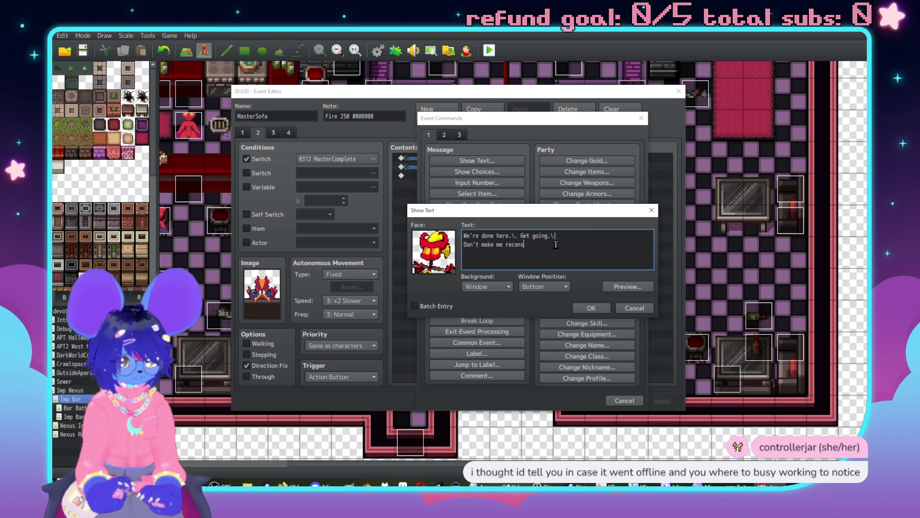
{"action": "type", "text": "ider."}
{"action": "left_click", "coordinate": [594, 308]}
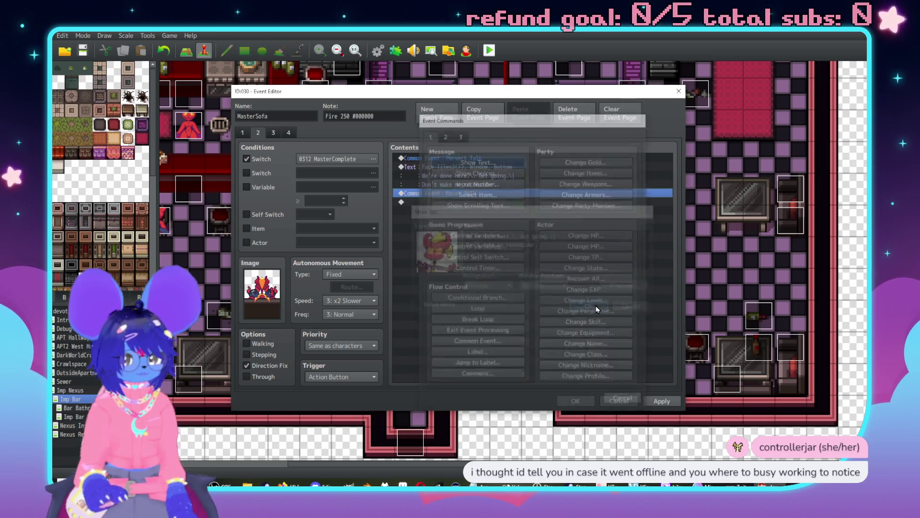
{"action": "left_click", "coordinate": [661, 400]}
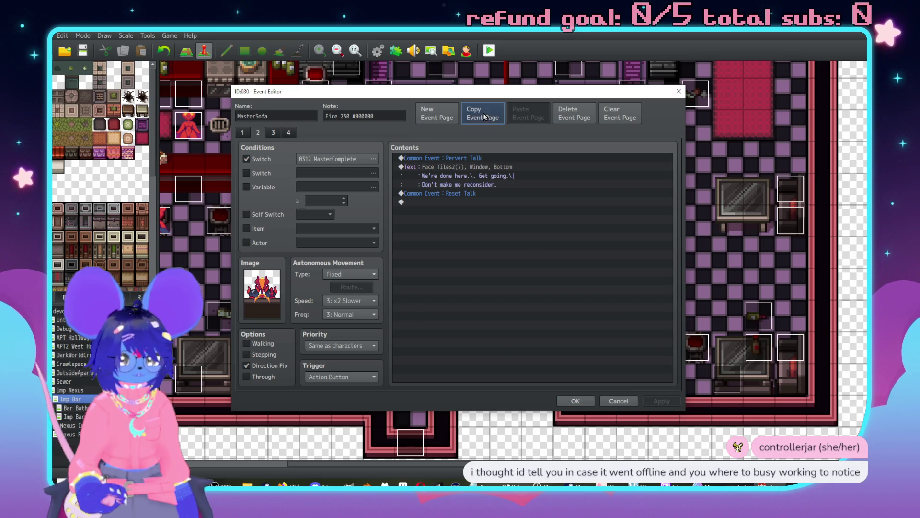
{"action": "left_click", "coordinate": [572, 399]}
- Paste the copied page into the Master event as a third page with image set to (None)
{"action": "double_click", "coordinate": [505, 311]}
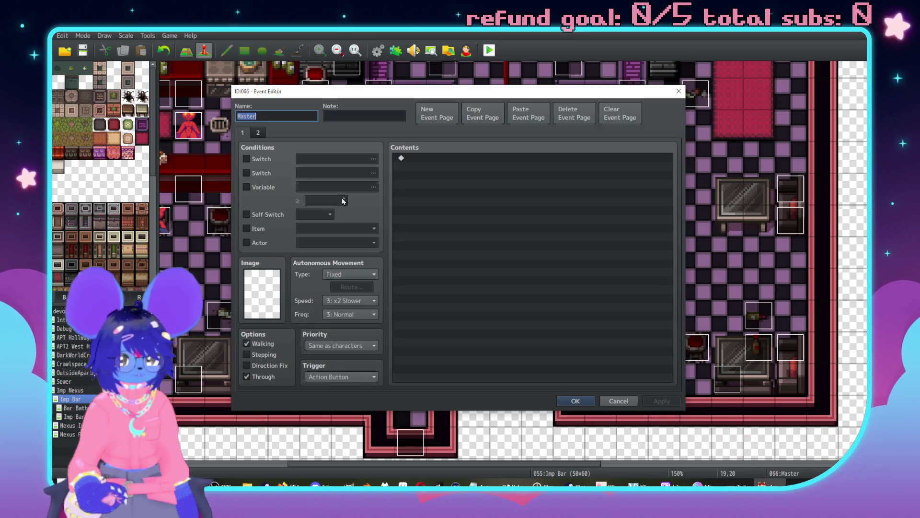
{"action": "left_click", "coordinate": [528, 114]}
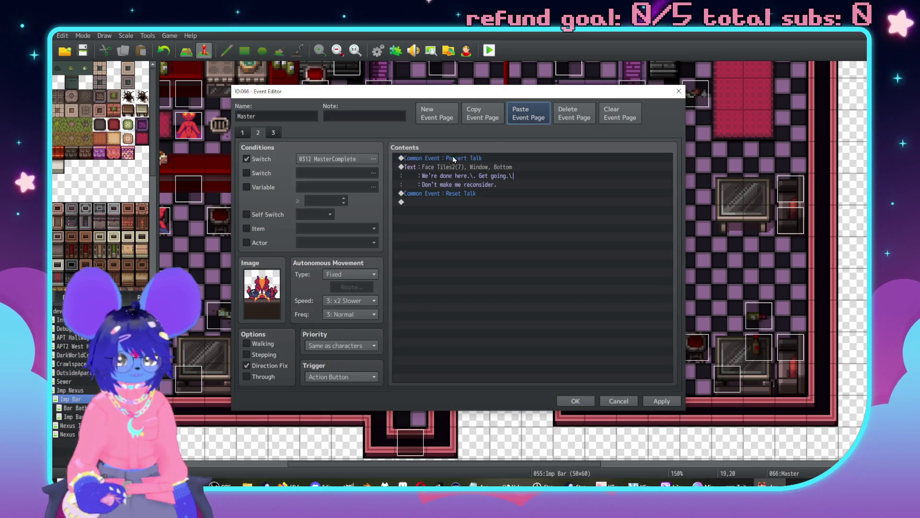
{"action": "double_click", "coordinate": [262, 293]}
{"action": "left_click_drag", "start_coordinate": [386, 279], "coordinate": [386, 165]}
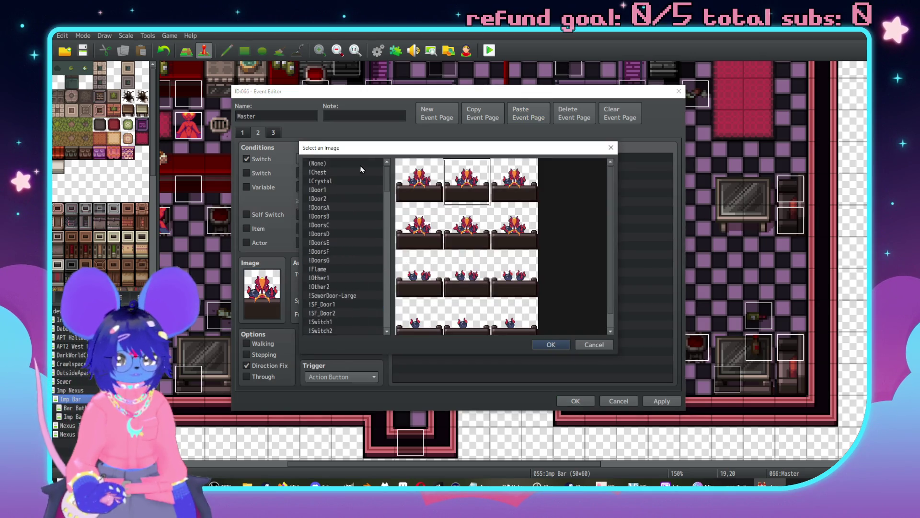
{"action": "left_click", "coordinate": [343, 163]}
{"action": "left_click", "coordinate": [551, 344]}
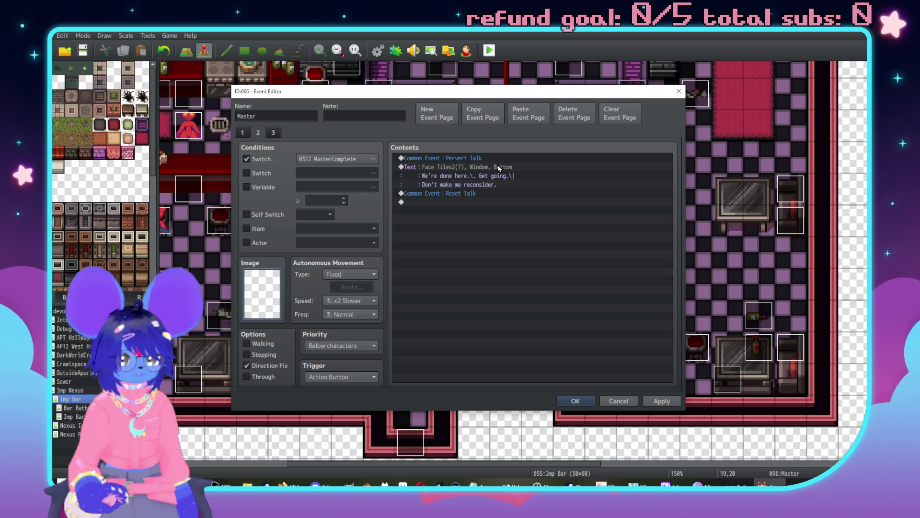